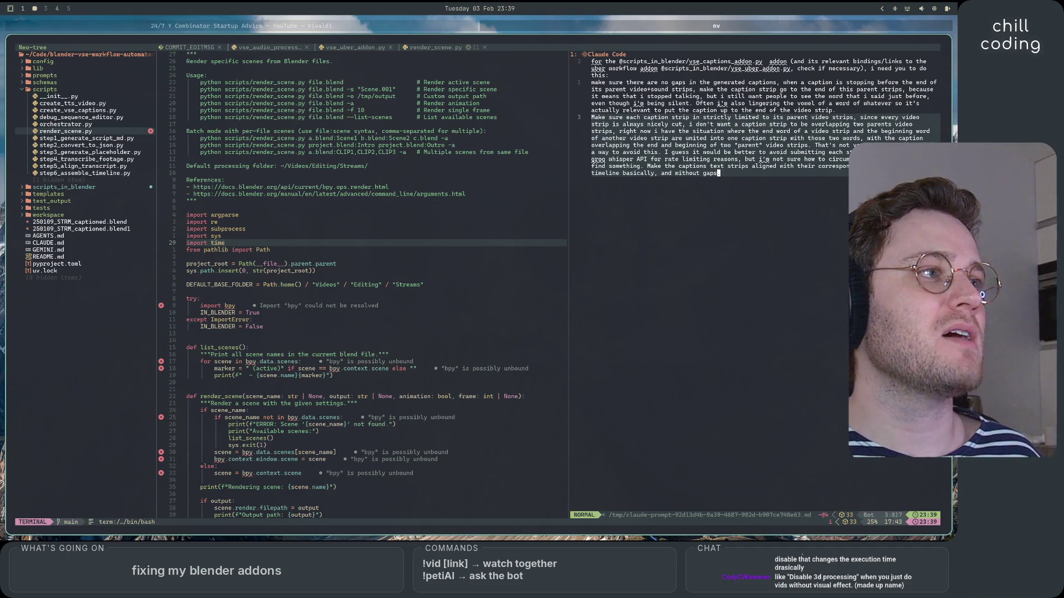
Save the edited caption-alignment prompt with :w, then exit Neovim with :x.
key("colon")
type("w")
key("Return")
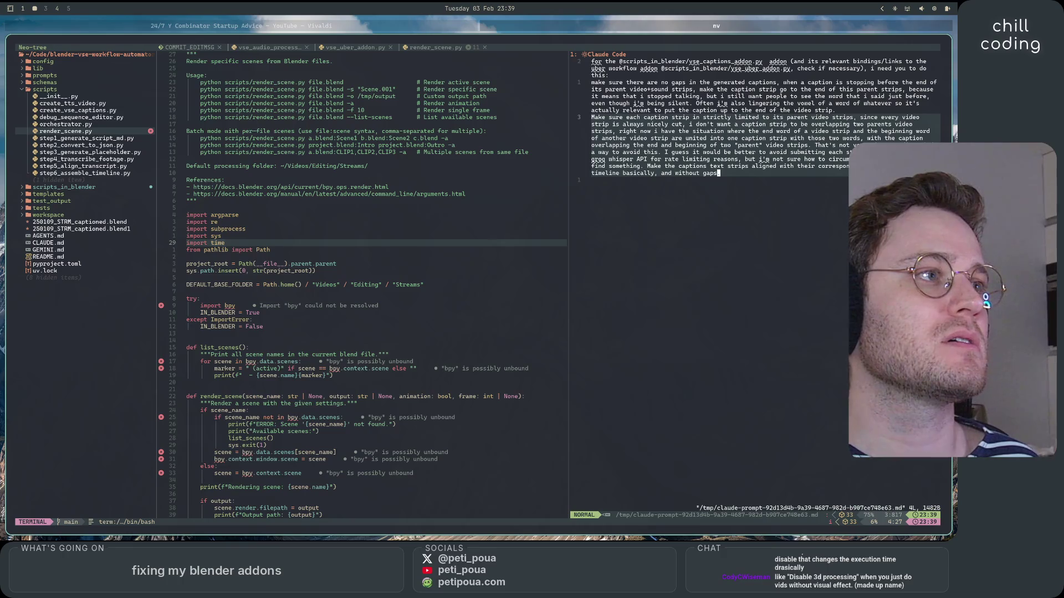
key("colon")
type("x")
key("Return")
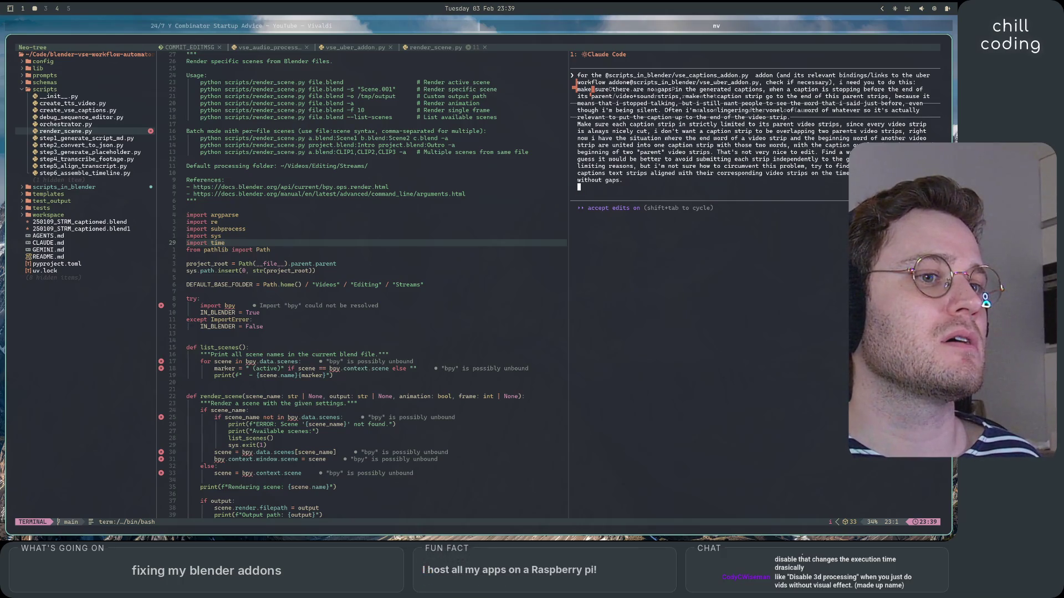
Move the cursor up and down the caption prompt to review its lines.
key("Up")
key("Up")
key("Up")
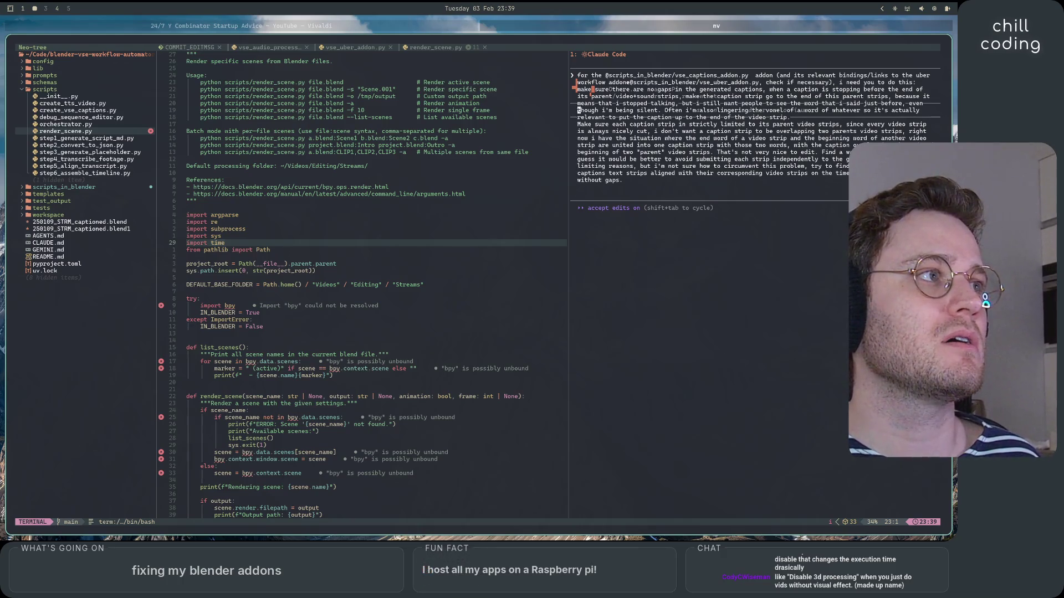
key("Down")
key("Down")
key("Down")
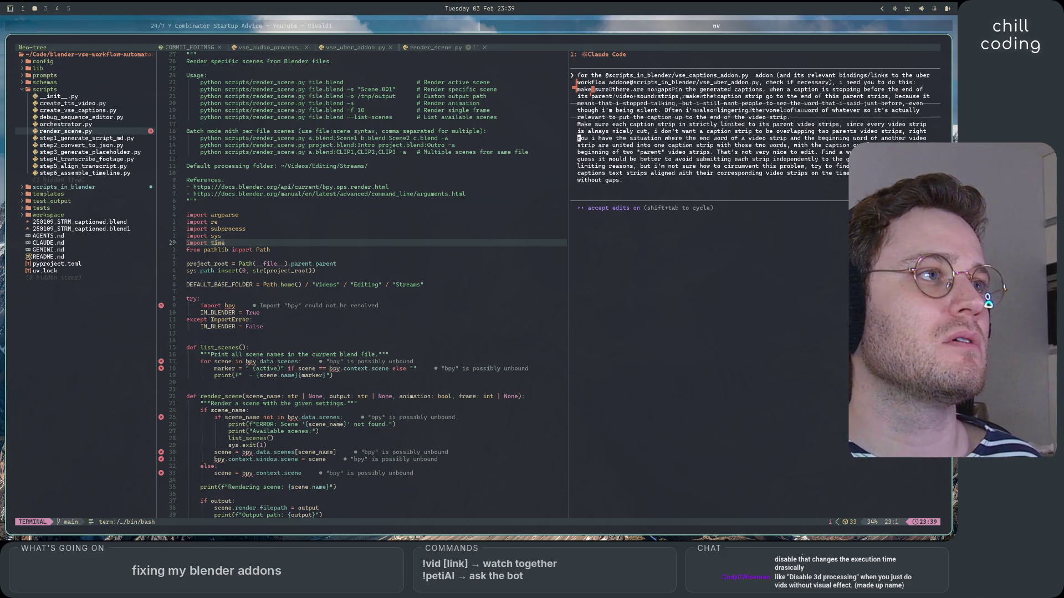
key("Up")
key("Up")
key("Up")
key("Right")
key("Right")
key("Right")
key("Left")
key("Left")
key("Left")
key("Up")
key("Right")
key("Right")
key("Down")
key("Down")
Read along the rest of the prompt, then submit it to Claude Code.
key("Right")
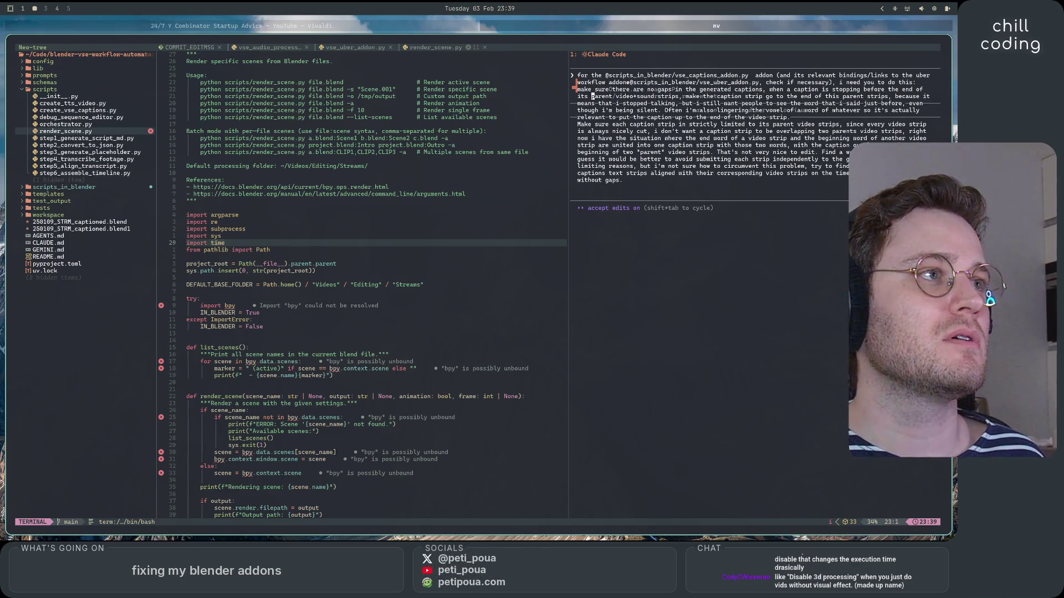
key("Left")
key("Up")
key("Up")
key("Left")
key("Left")
key("Left")
key("Right")
key("Down")
key("Right")
key("Right")
key("Right")
key("Right")
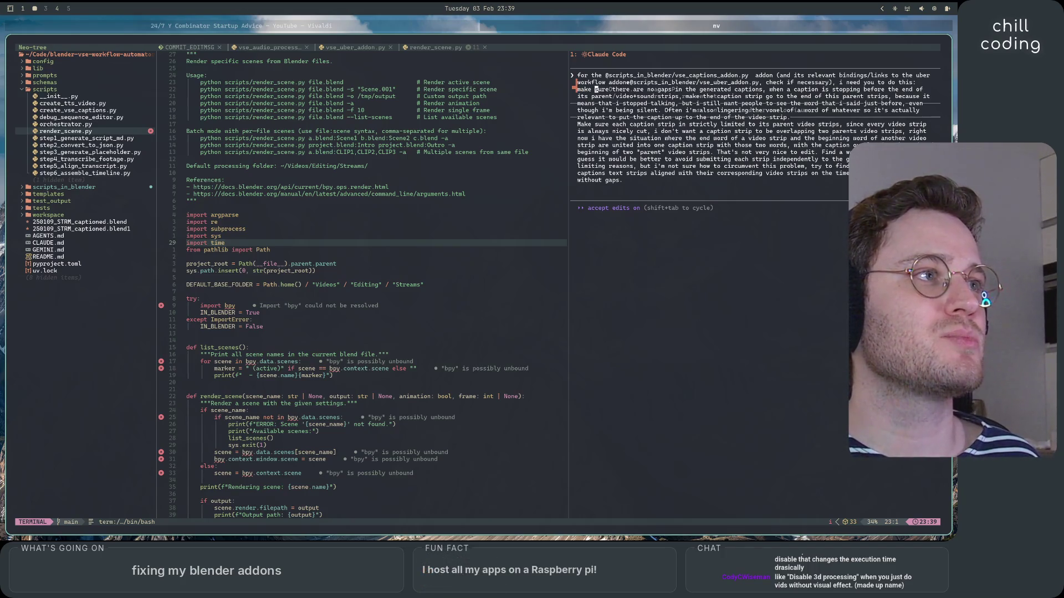
key("Right")
key("Right")
key("Right")
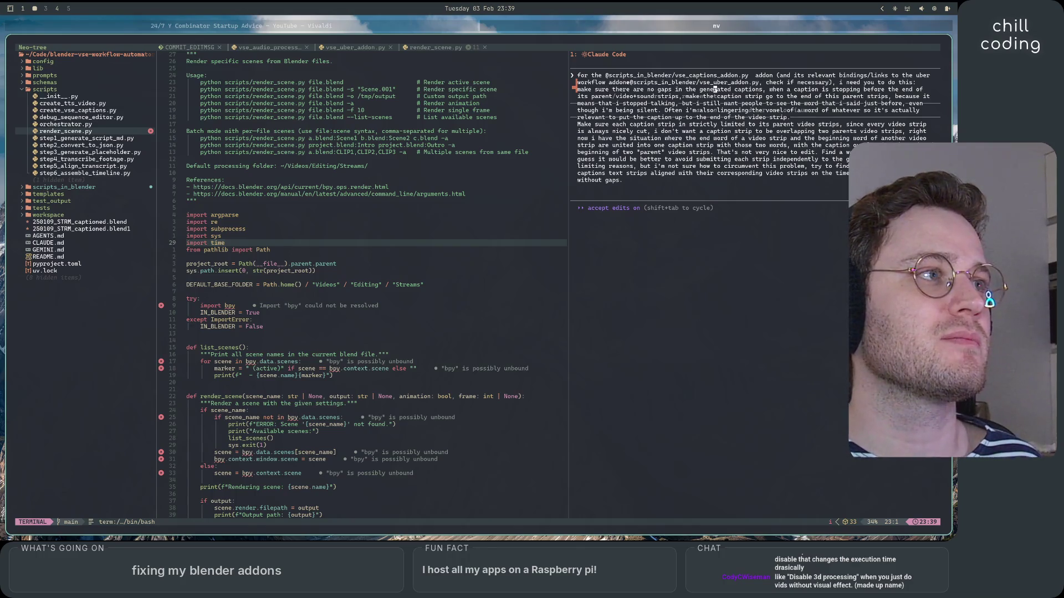
key("Right")
key("Right")
key("Right")
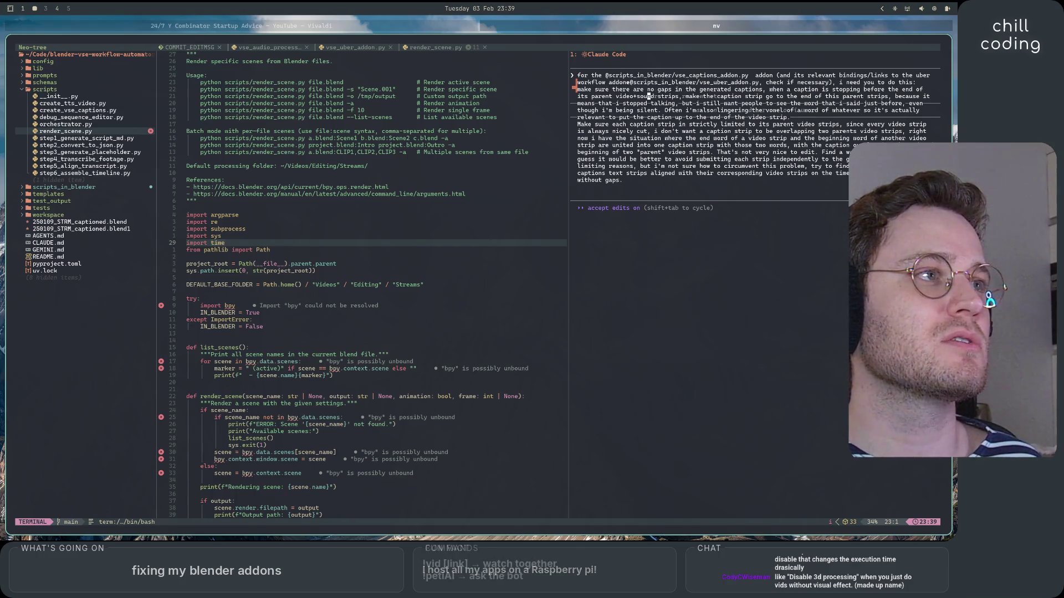
key("Right")
key("Right")
key("Right")
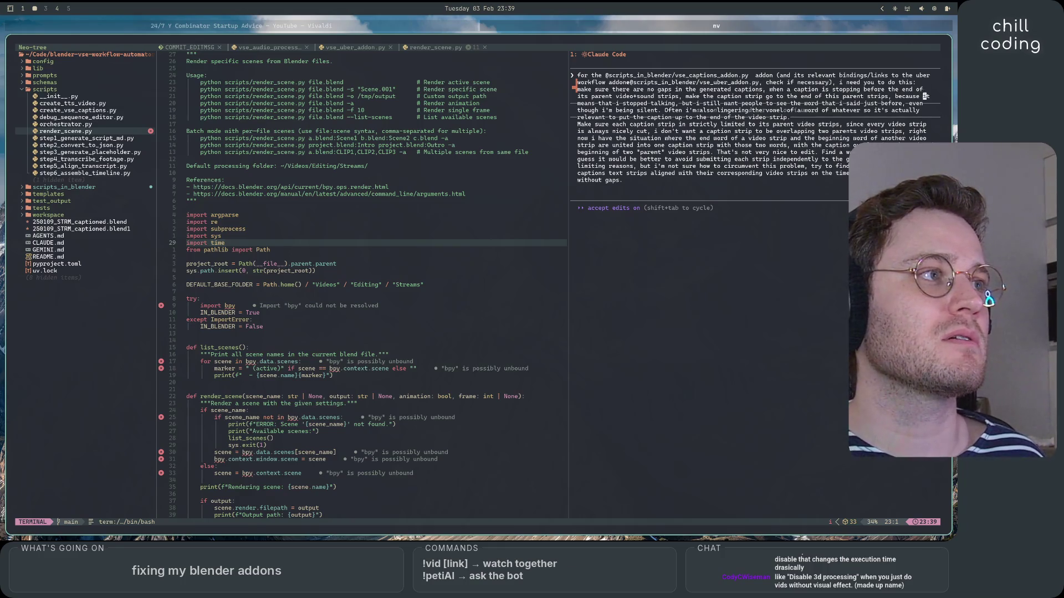
key("Right")
key("Right")
key("Right")
key("Return")
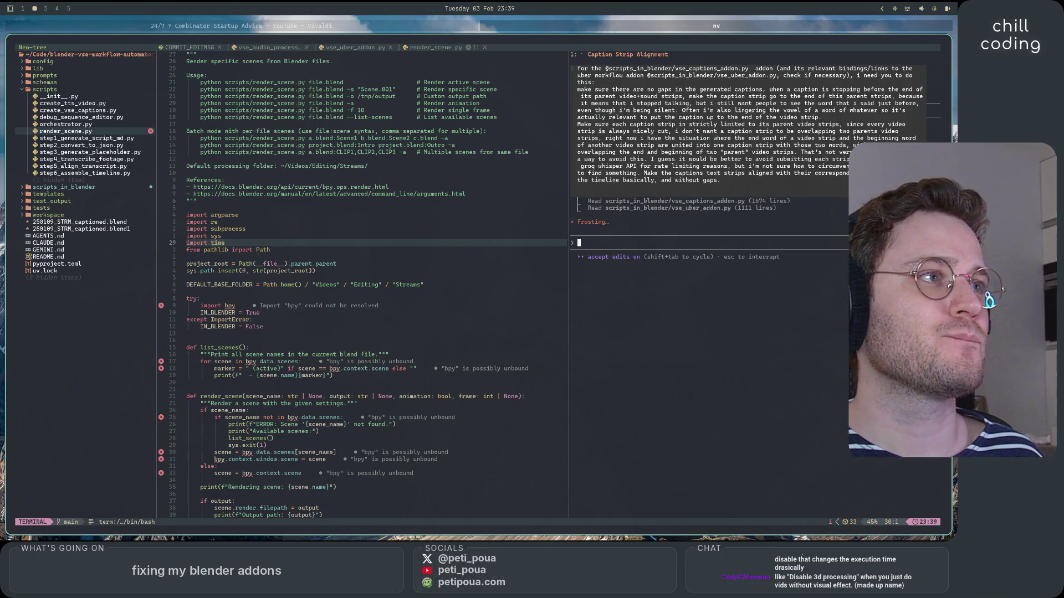
Leave and re-enter the Claude terminal pane while Claude works, then open a new Ghostty window.
key("ctrl+backslash")
key("ctrl+n")
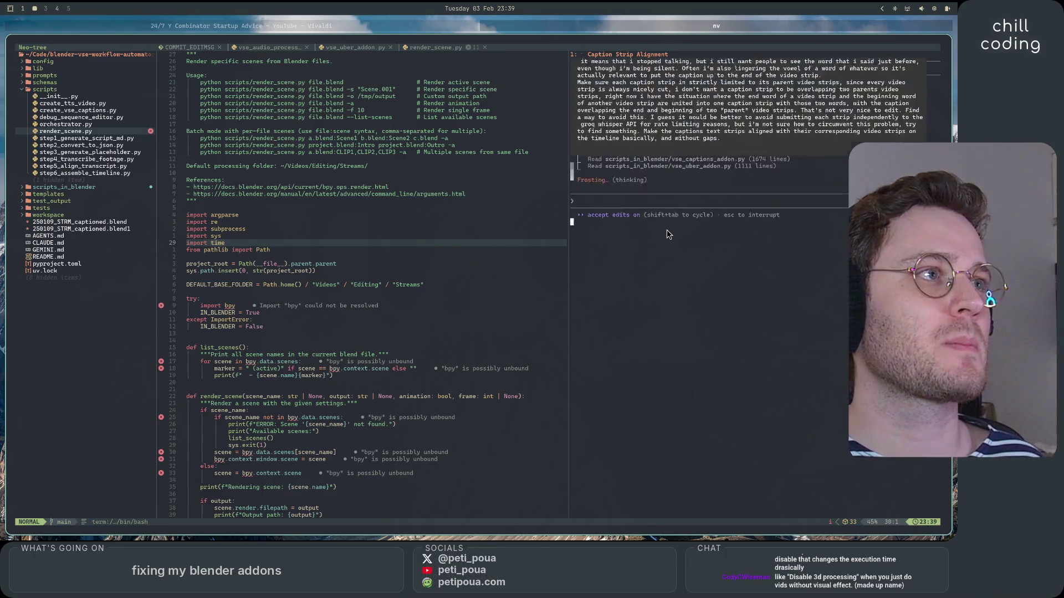
key("i")
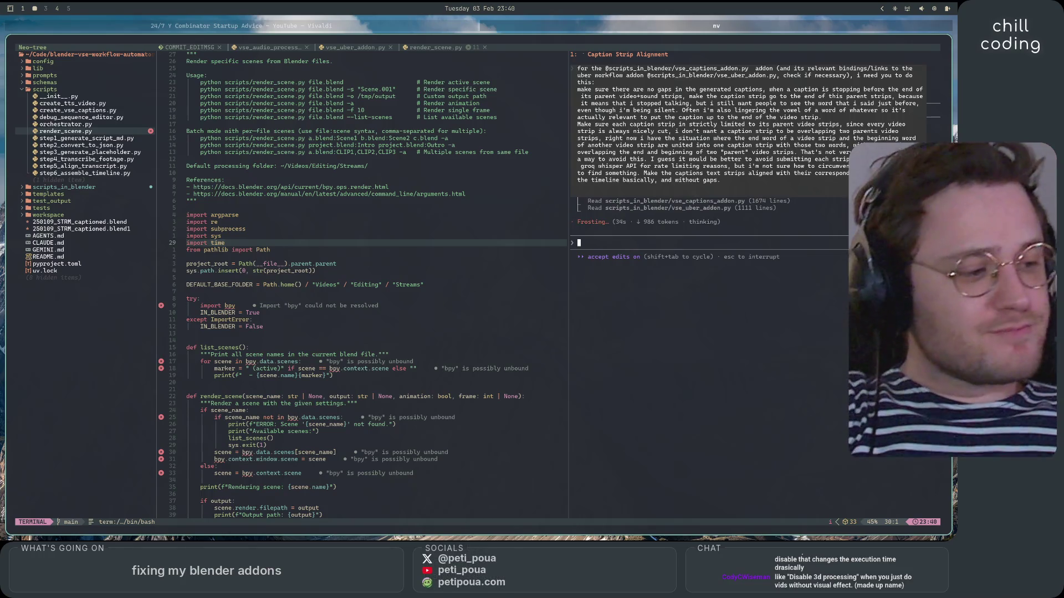
key("super+Return")
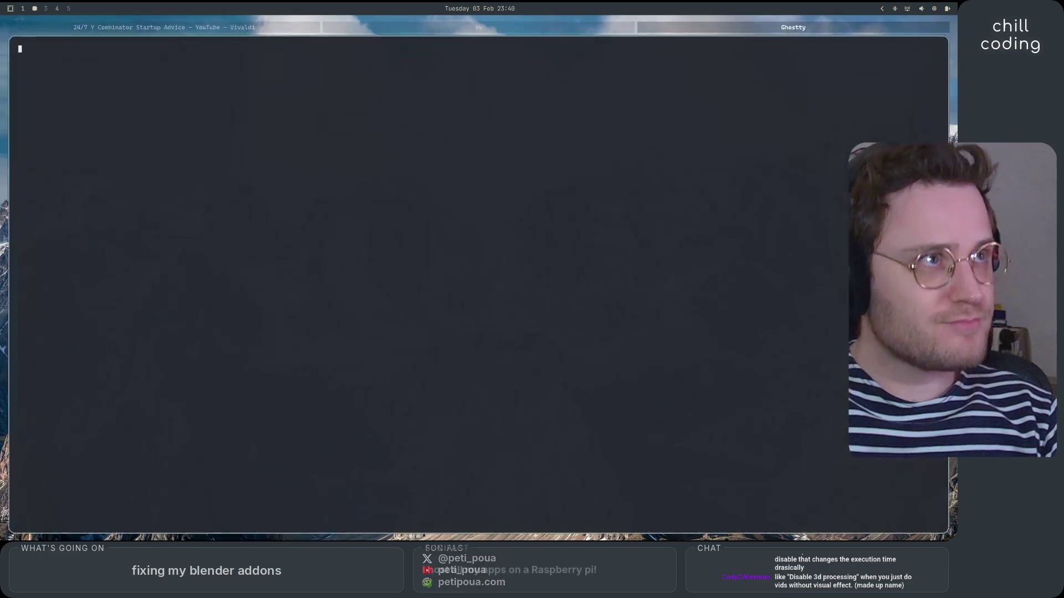
Change into ~/code/nm and launch Neovim there with nv.
type("cd ~")
key("Return")
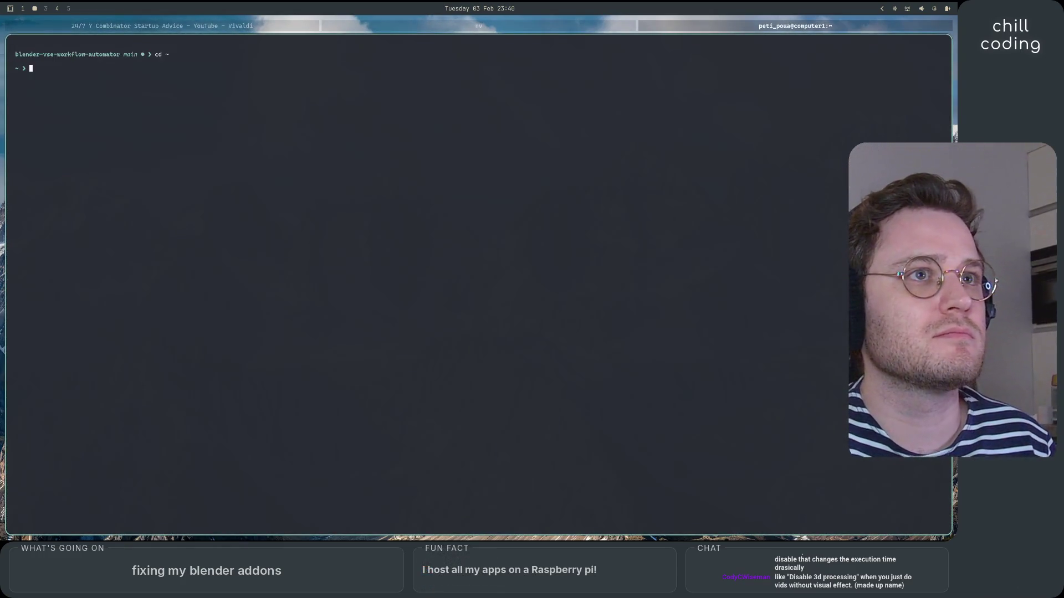
type("cd code/nm")
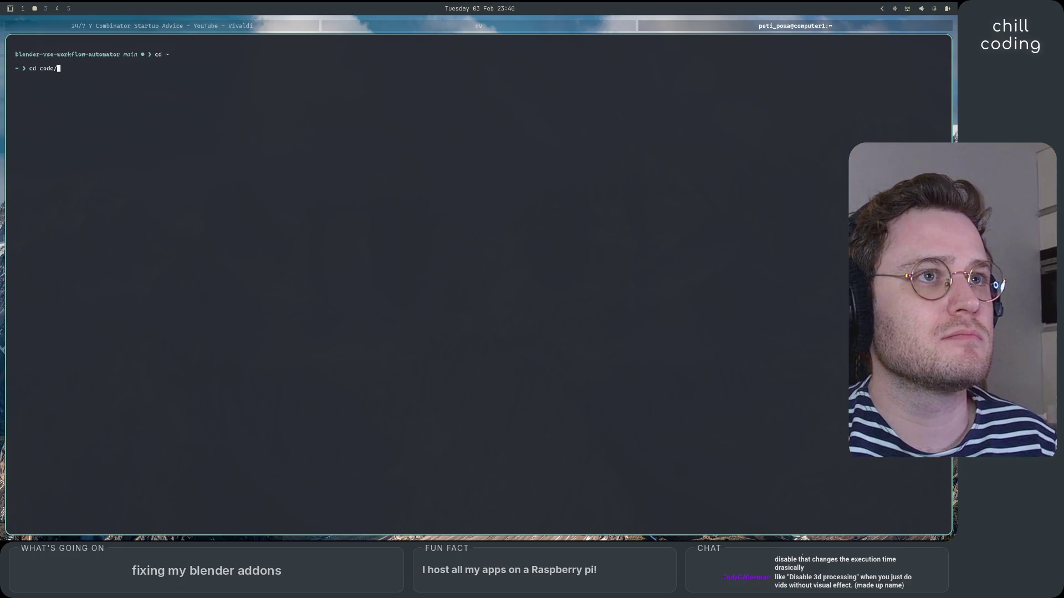
key("Return")
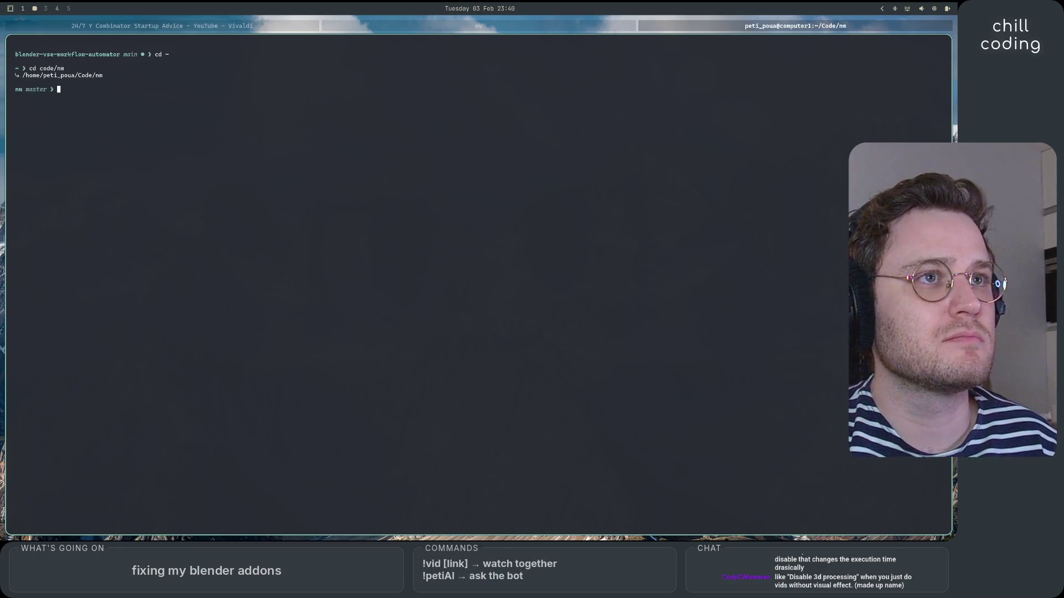
type("nv")
key("Return")
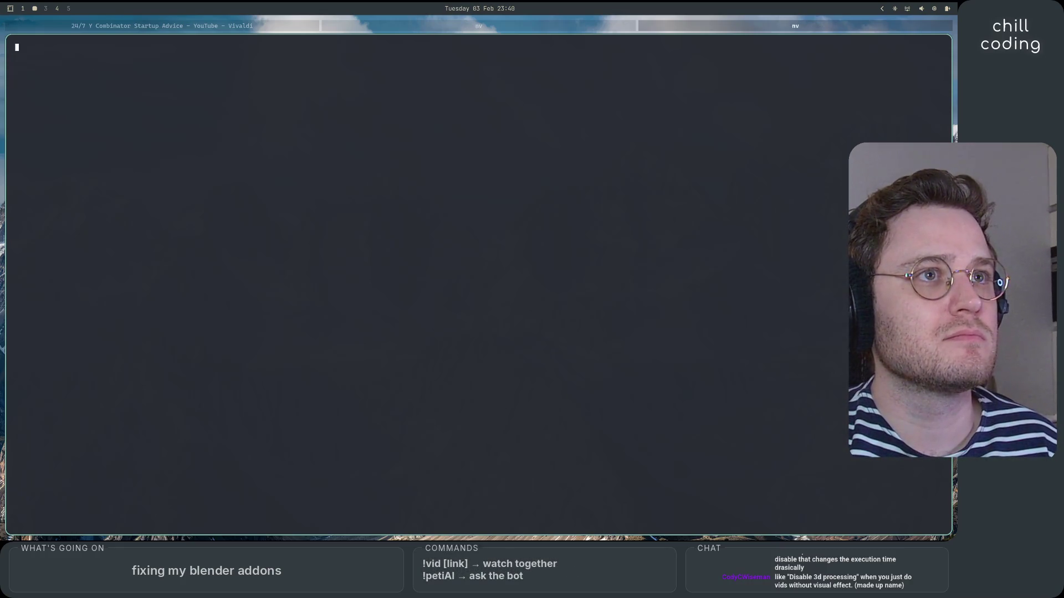
Scroll up through nm.txt past the editing section to the top of the mappings notes.
key("k")
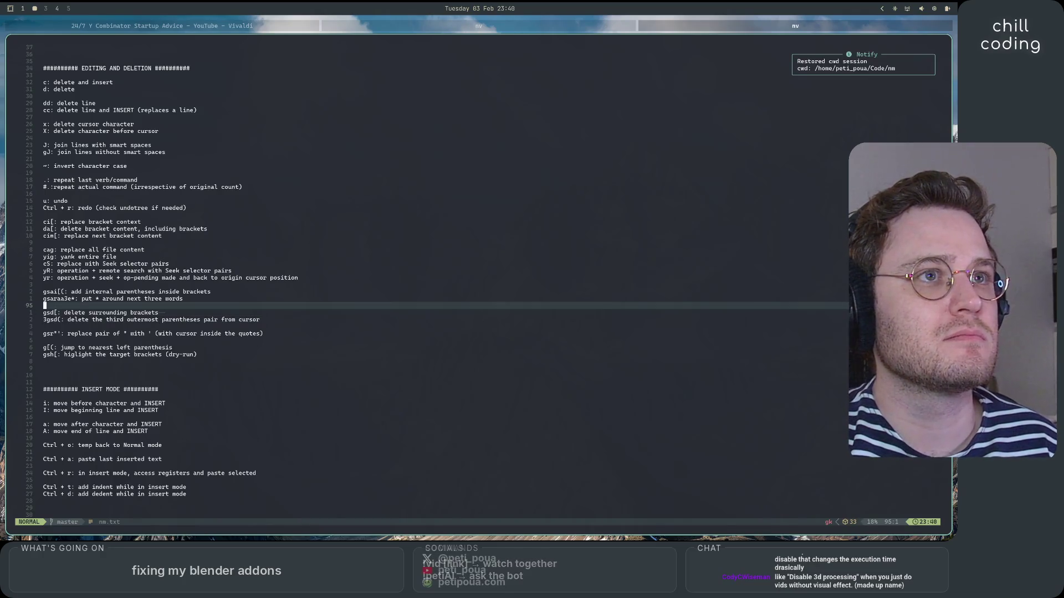
key("ctrl+u")
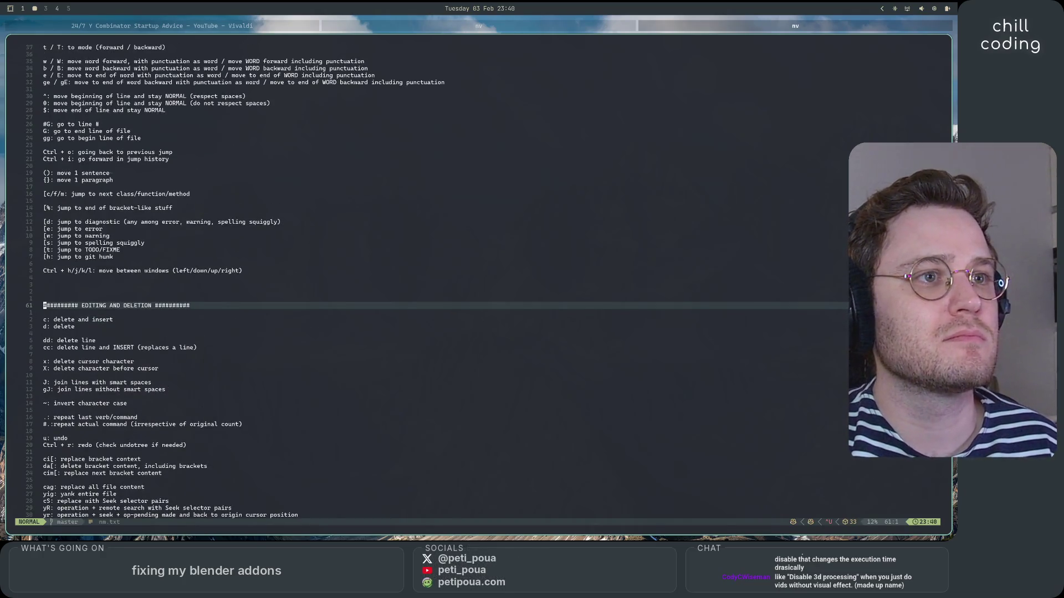
key("ctrl+u")
key("z")
key("t")
key("ctrl+u")
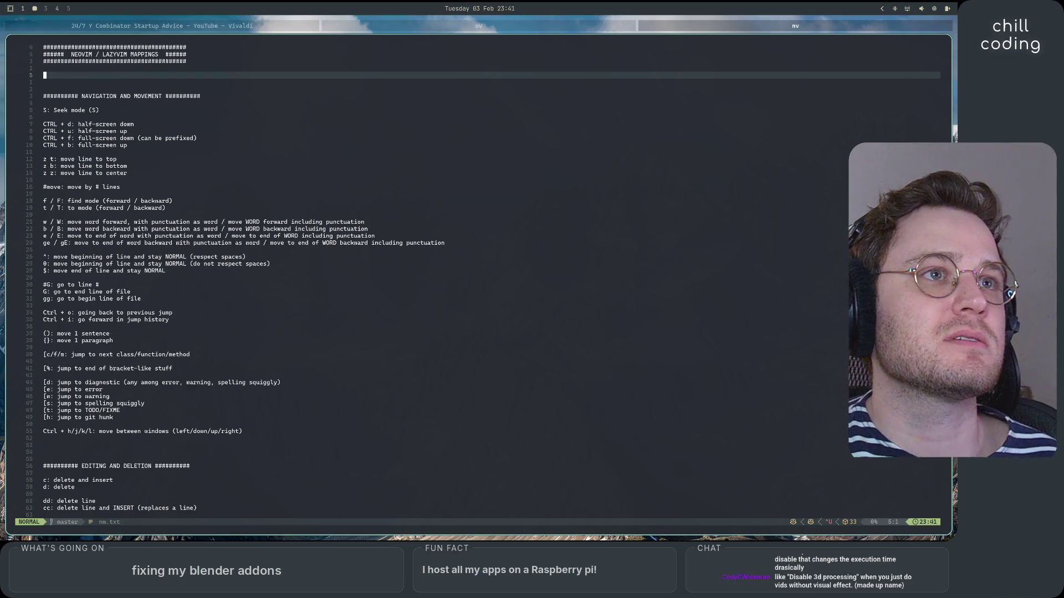
Practise w, 0, $ and ^ motions on the ge / gE line and line 29.
key("j")
key("j")
key("j")
key("j")
key("j")
key("j")
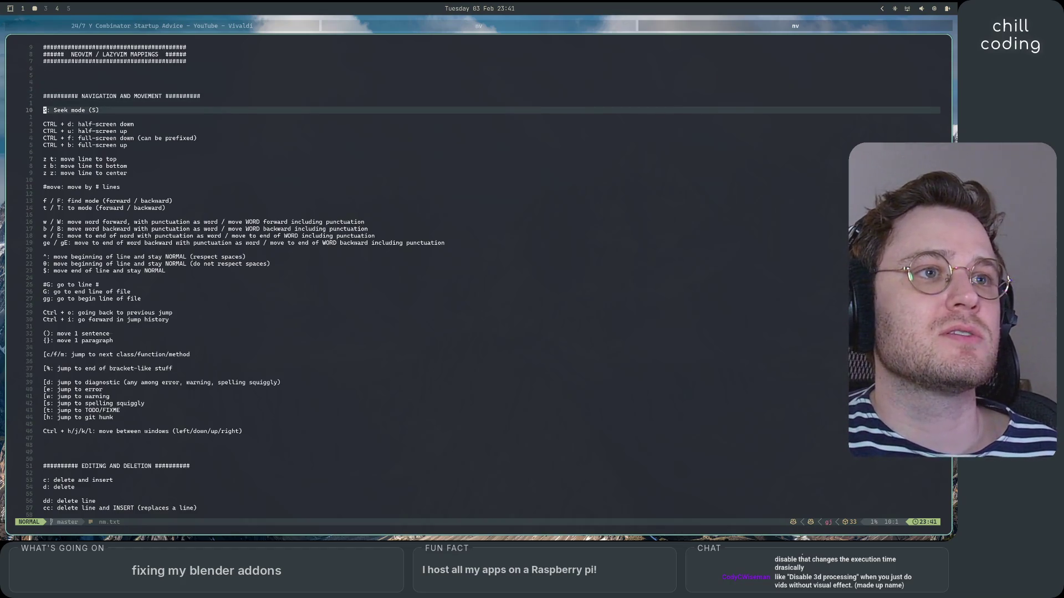
key("k")
key("w")
key("w")
key("w")
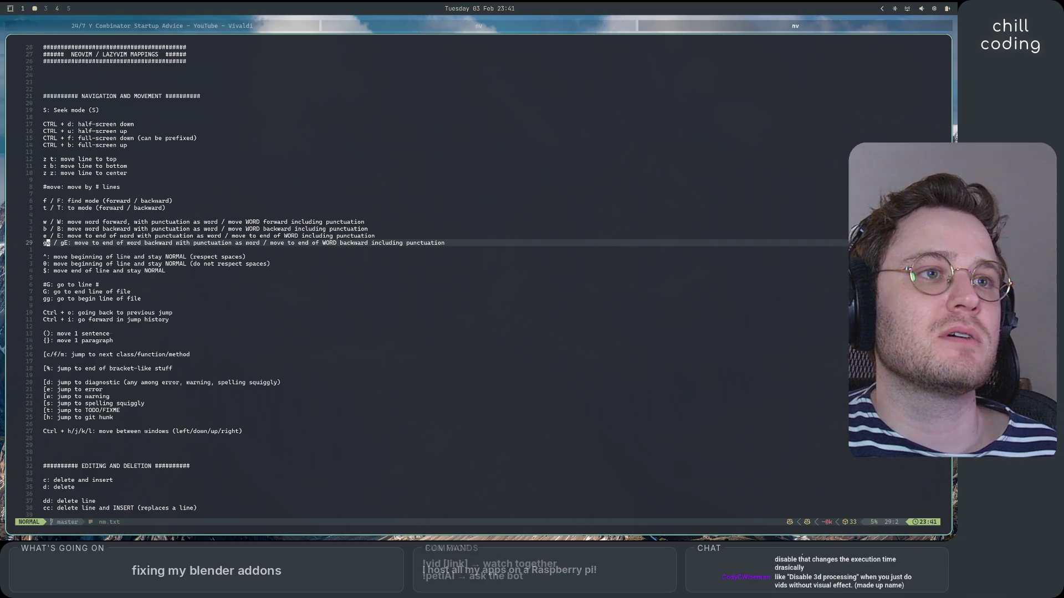
key("w")
key("w")
key("w")
key("w")
key("w")
key("0")
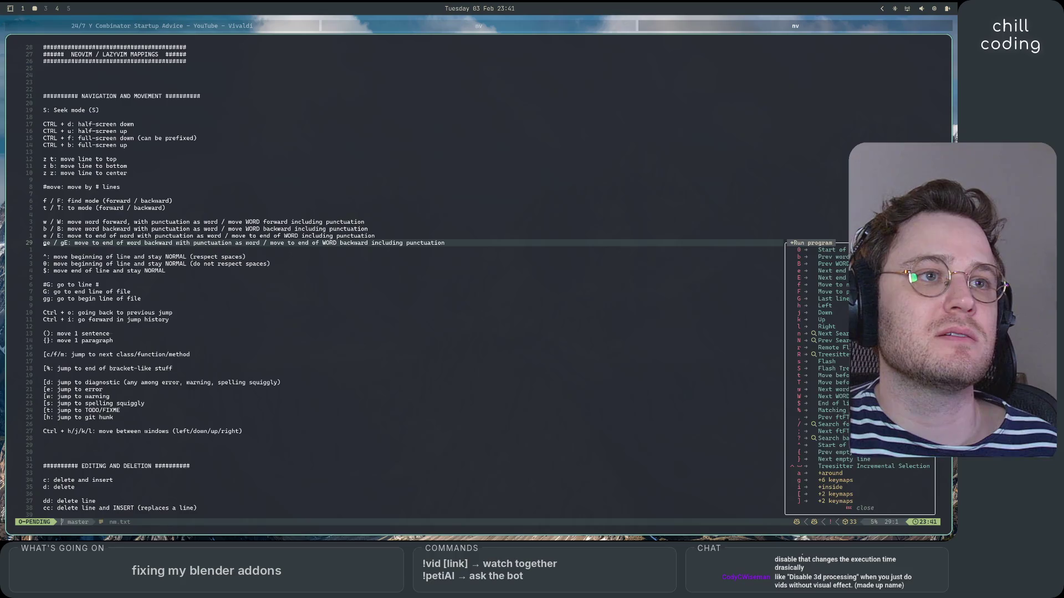
key("dollar")
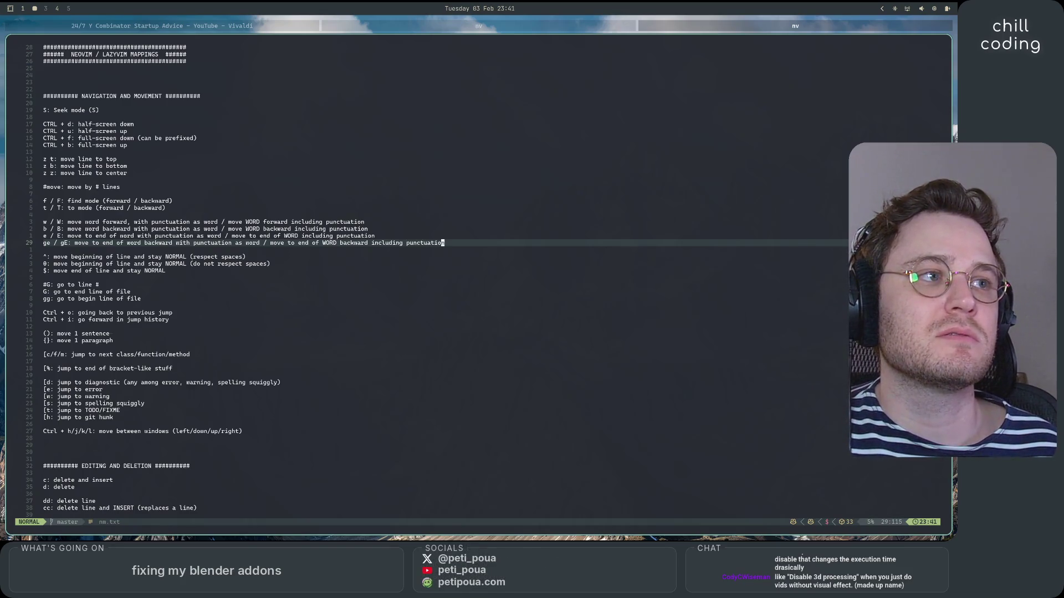
key("asciicircum")
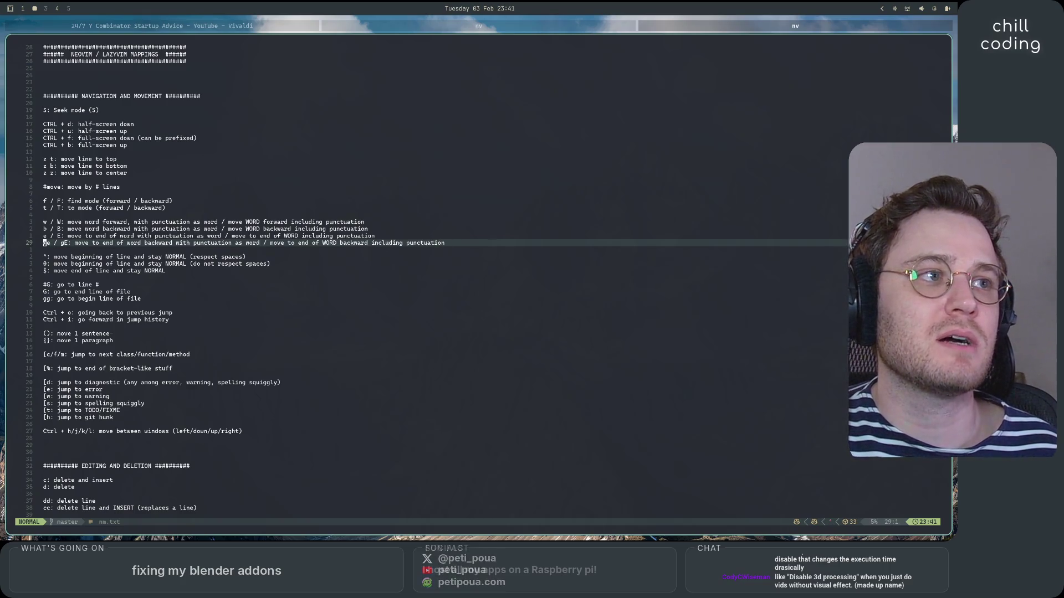
key("dollar")
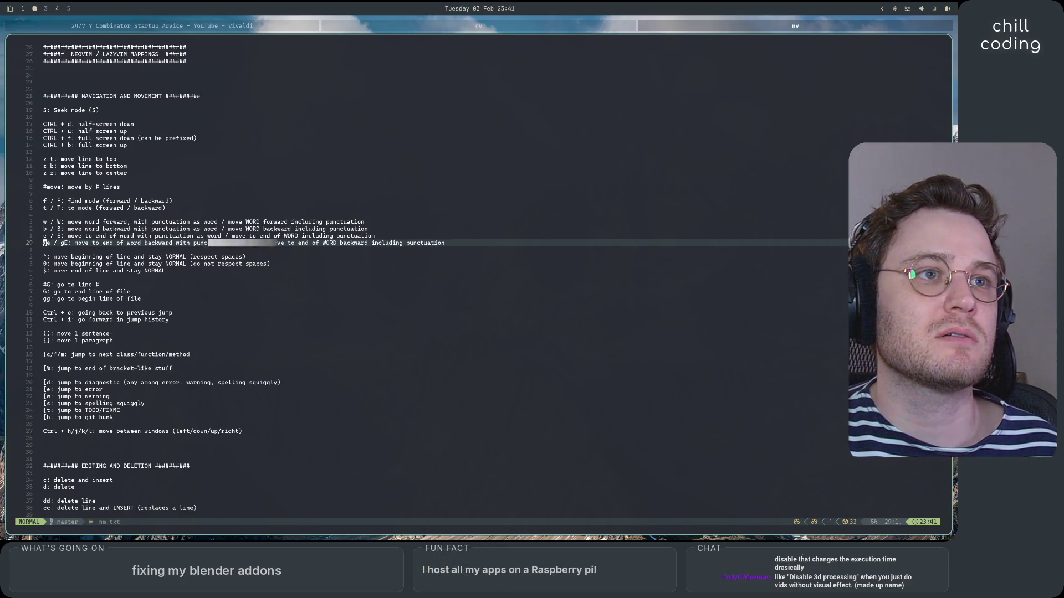
key("asciicircum")
key("dollar")
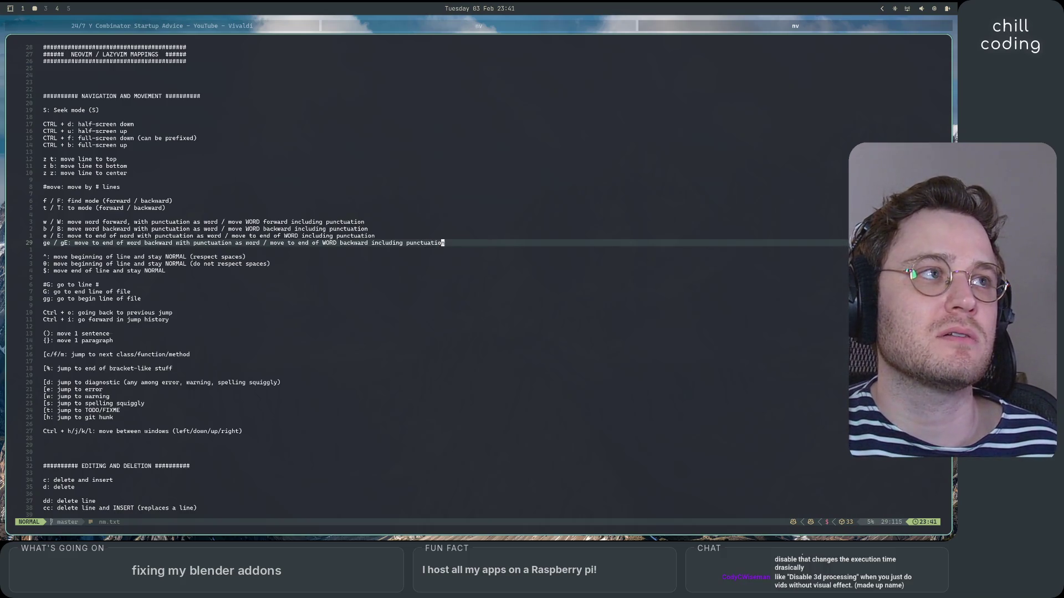
key("asciicircum")
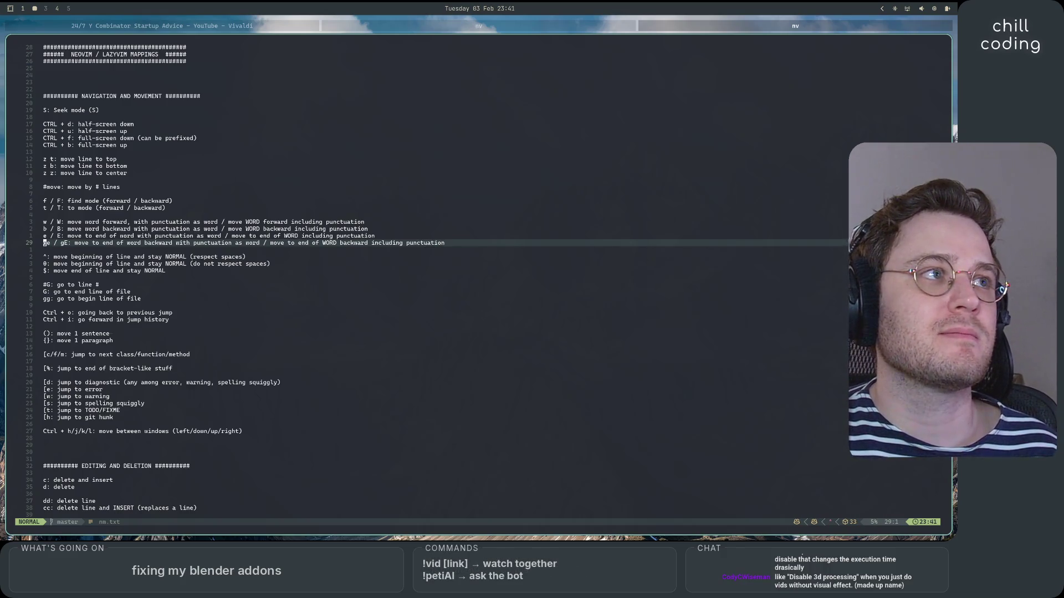
key("dollar")
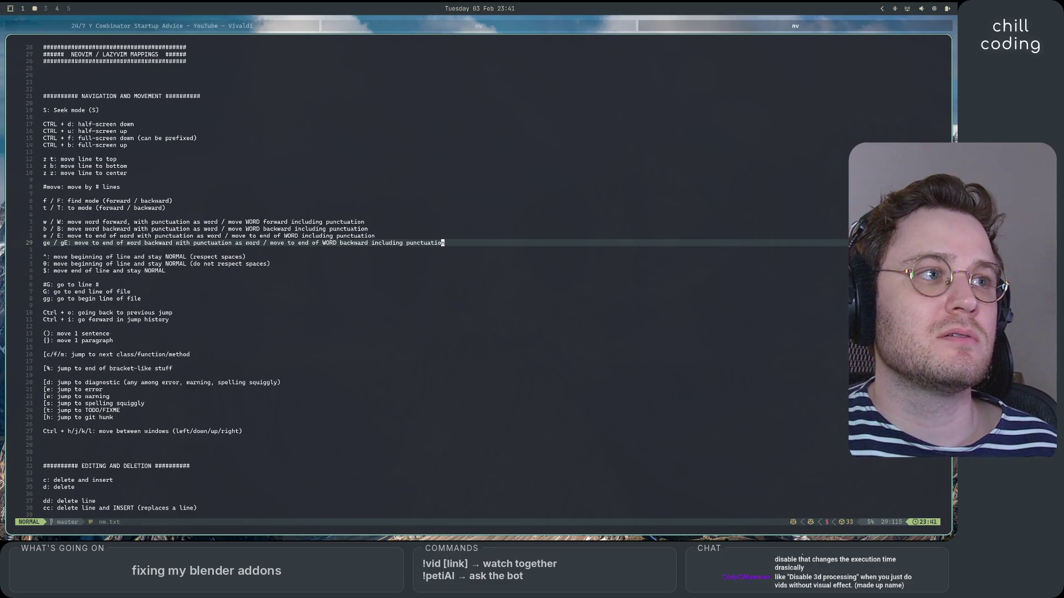
key("0")
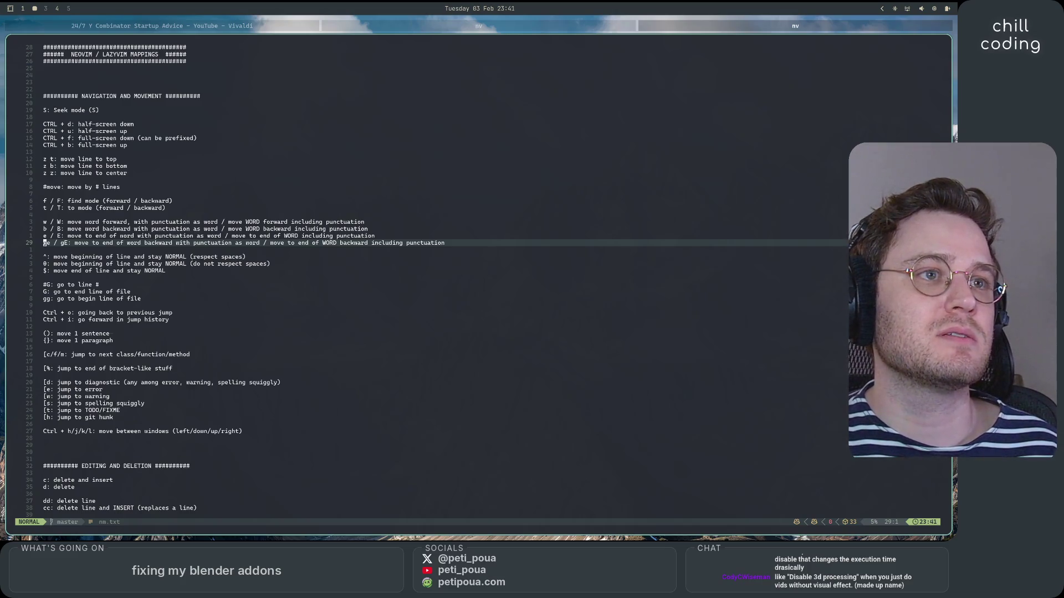
Start and cancel backward and forward searches in the cheat sheet.
key("question")
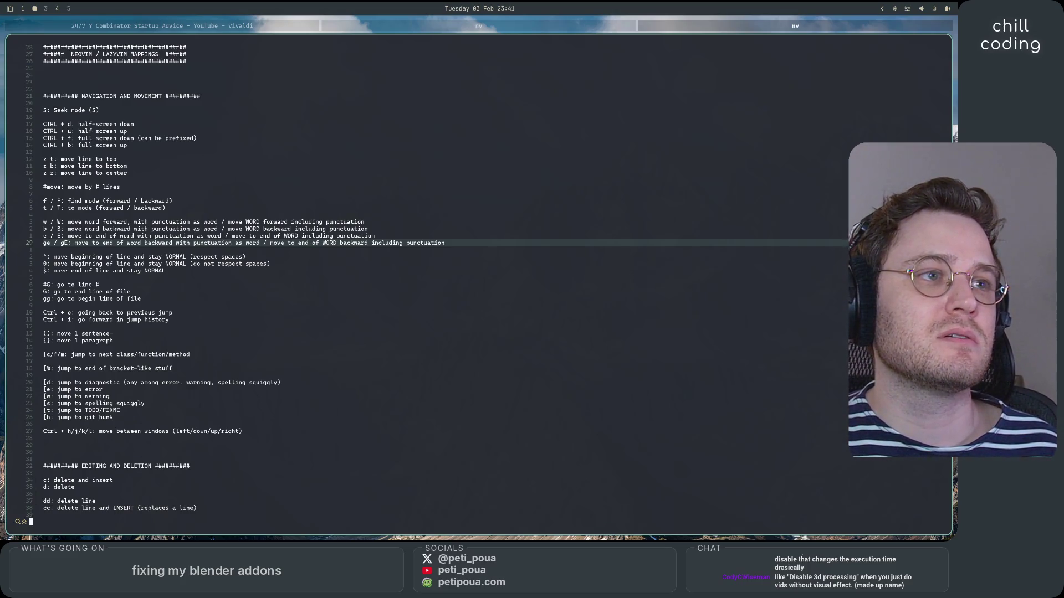
key("Escape")
key("dollar")
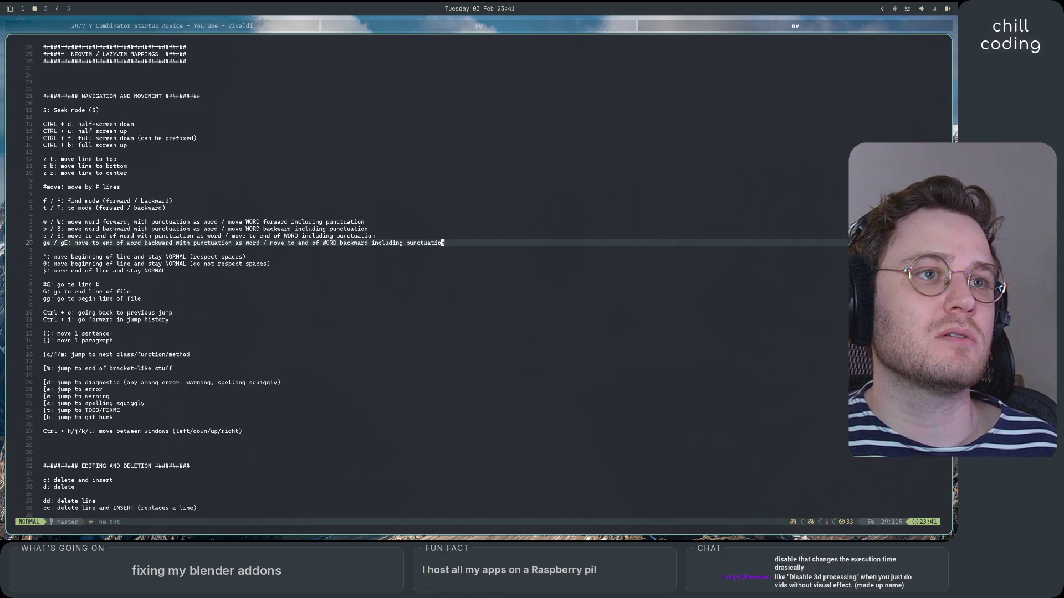
key("question")
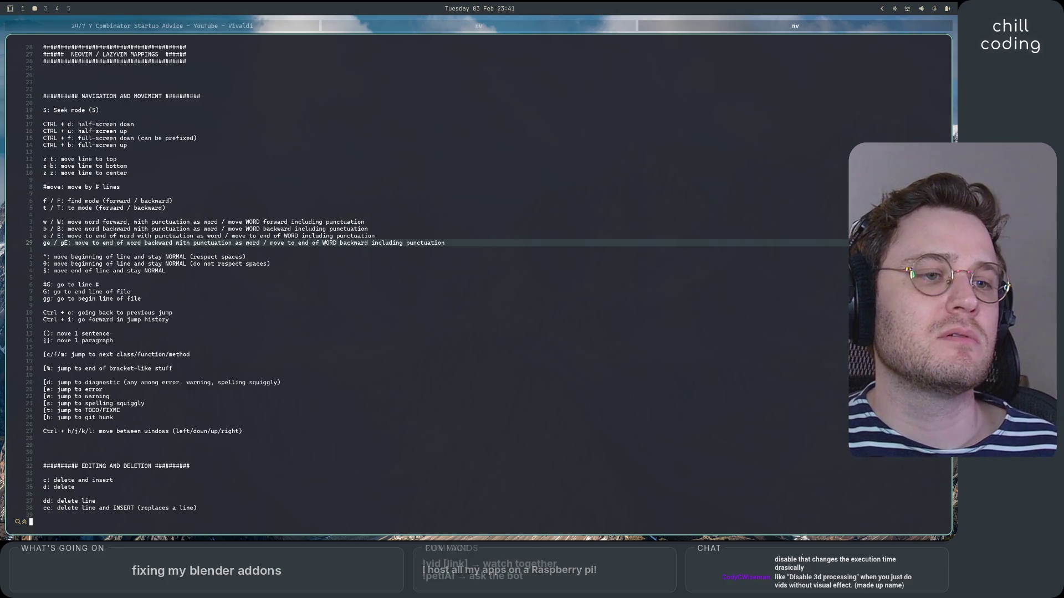
key("Escape")
key("slash")
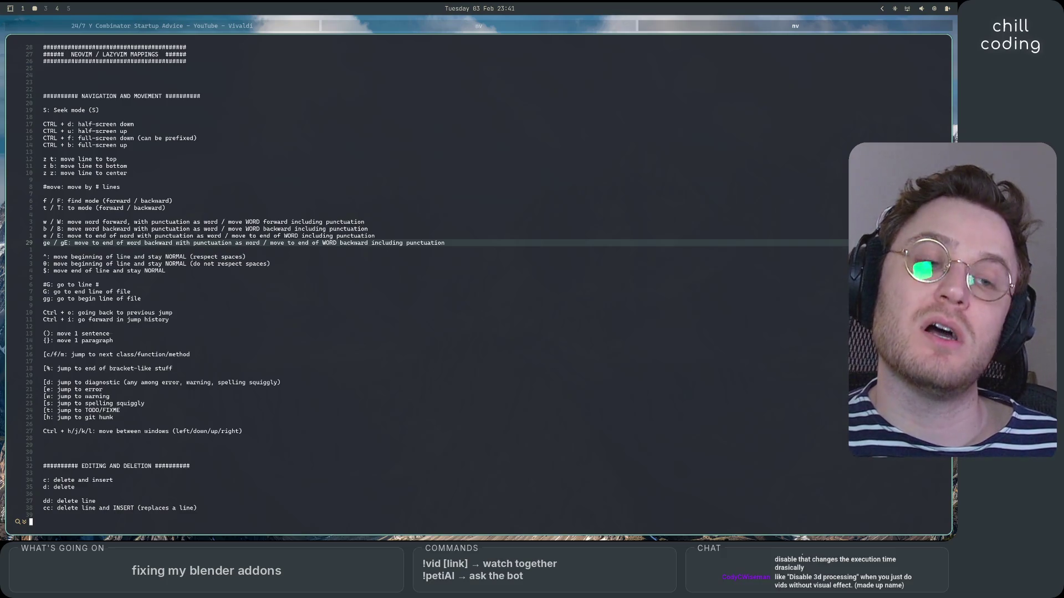
key("Escape")
left_click(438, 244)
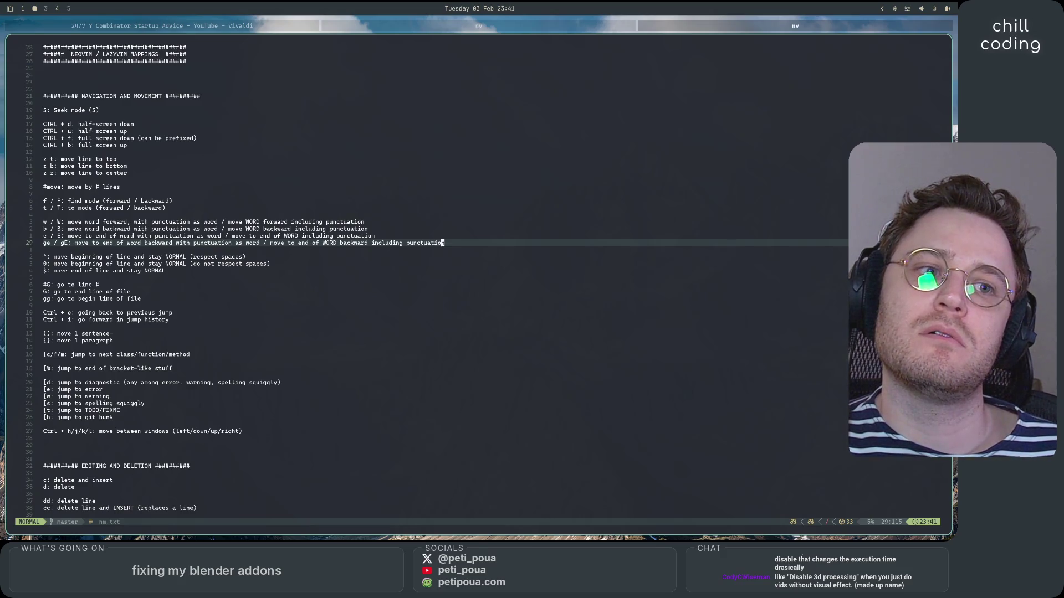
Search backward for # and step through the section headers' # marks with N.
key("question")
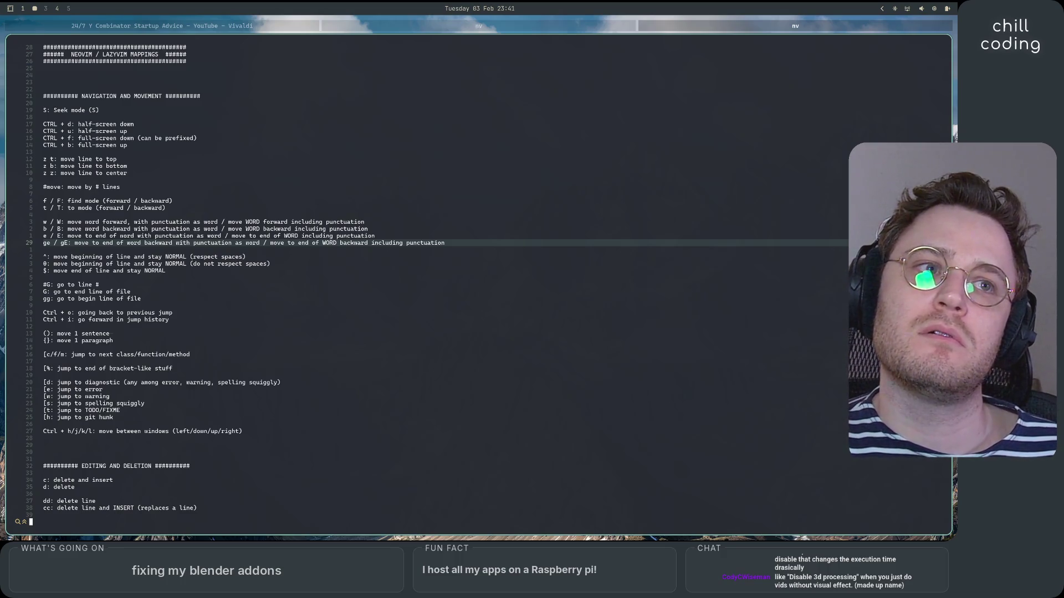
type("#")
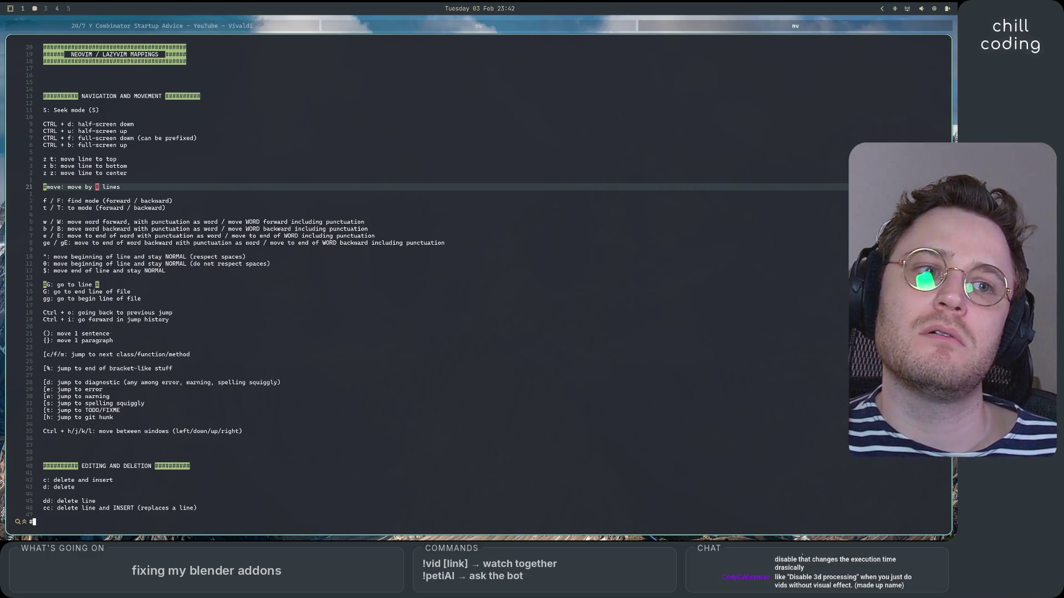
key("Return")
key("N")
key("N")
key("N")
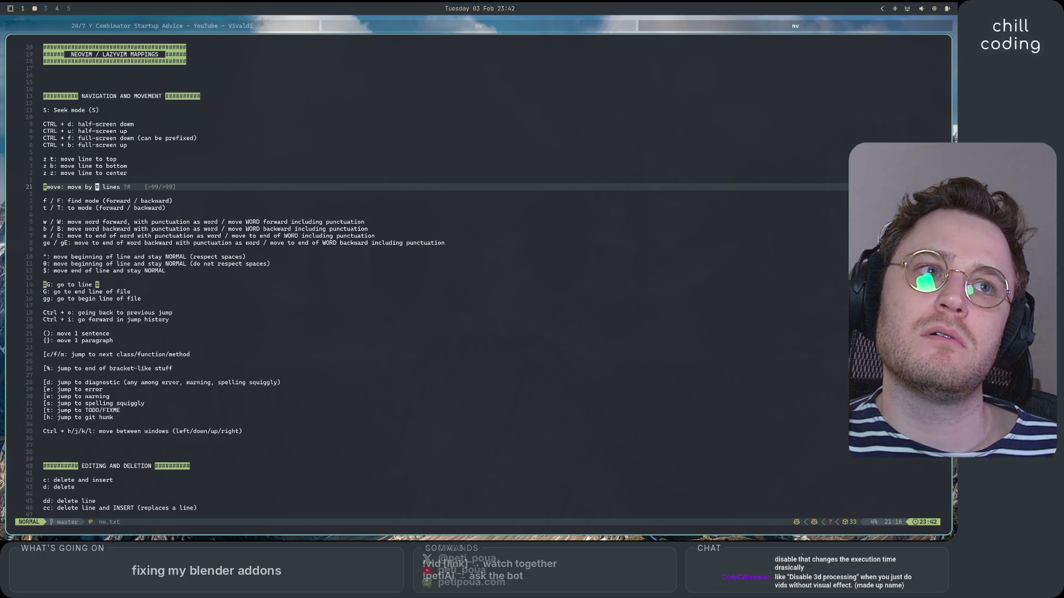
key("l")
key("l")
key("l")
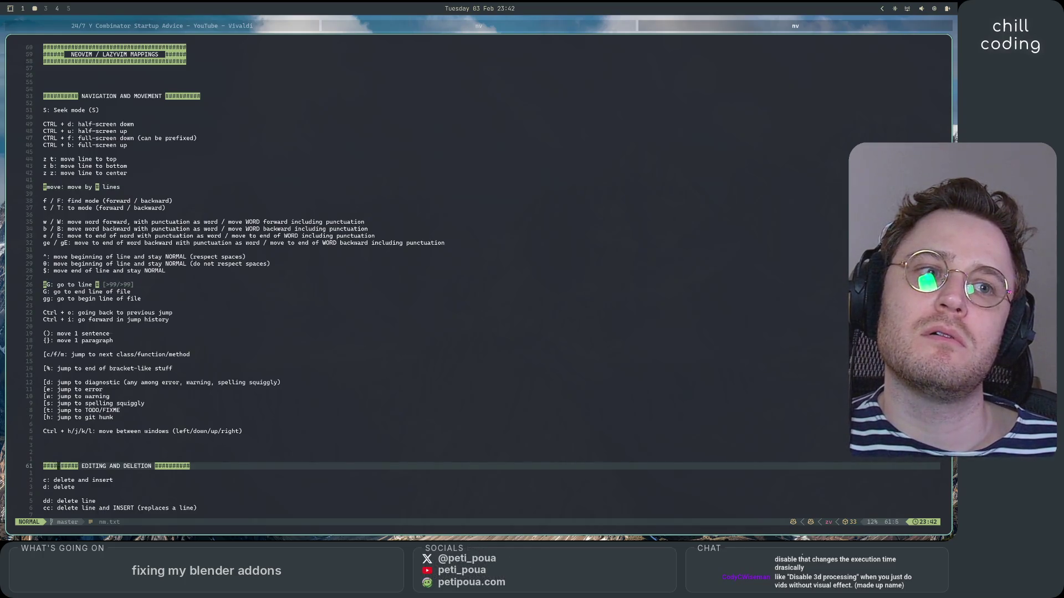
key("w")
key("w")
key("w")
key("l")
key("l")
key("l")
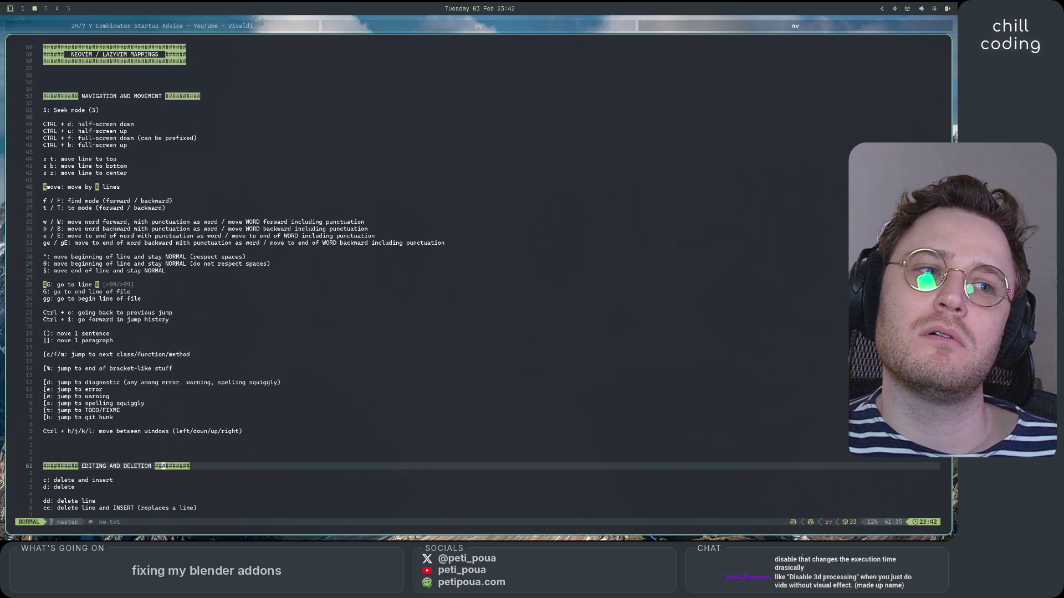
key("N")
key("l")
key("l")
key("l")
key("w")
key("w")
key("w")
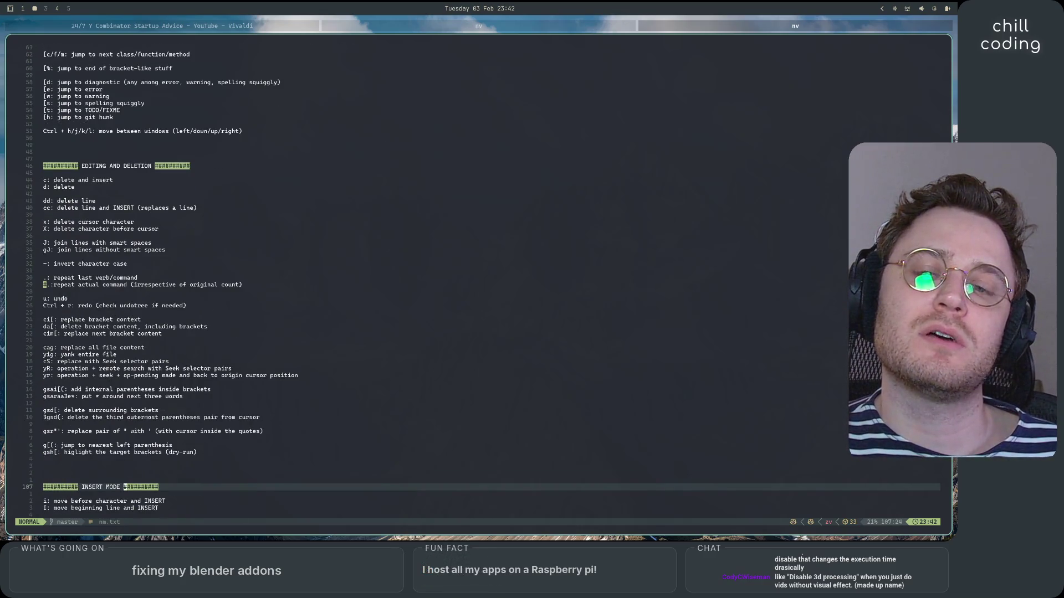
key("l")
key("l")
key("l")
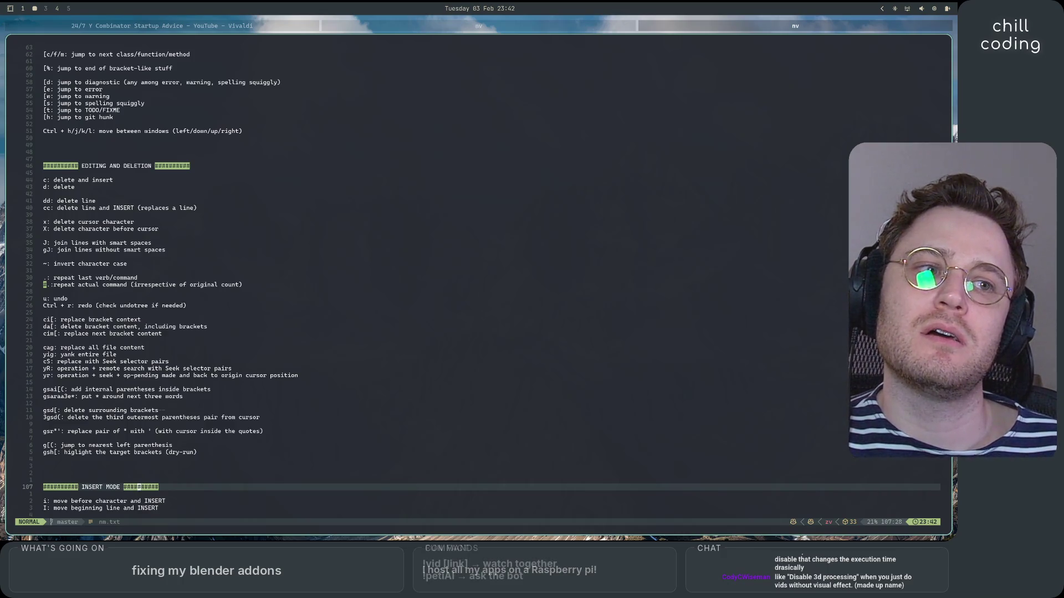
key("N")
key("l")
key("Escape")
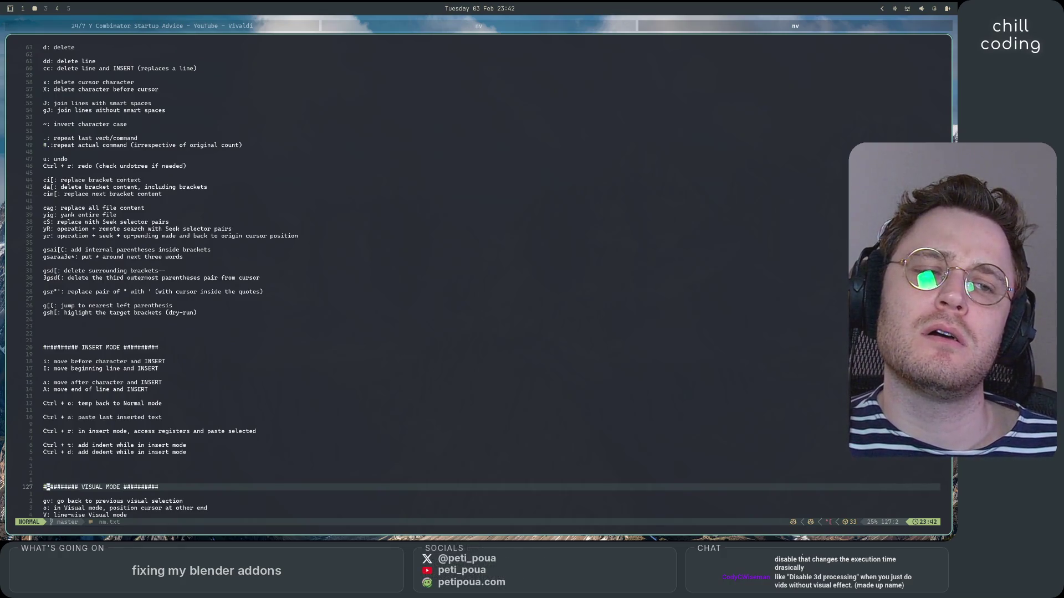
Search backward for # again and step through matches with n, then switch to the project session.
key("question")
type("#")
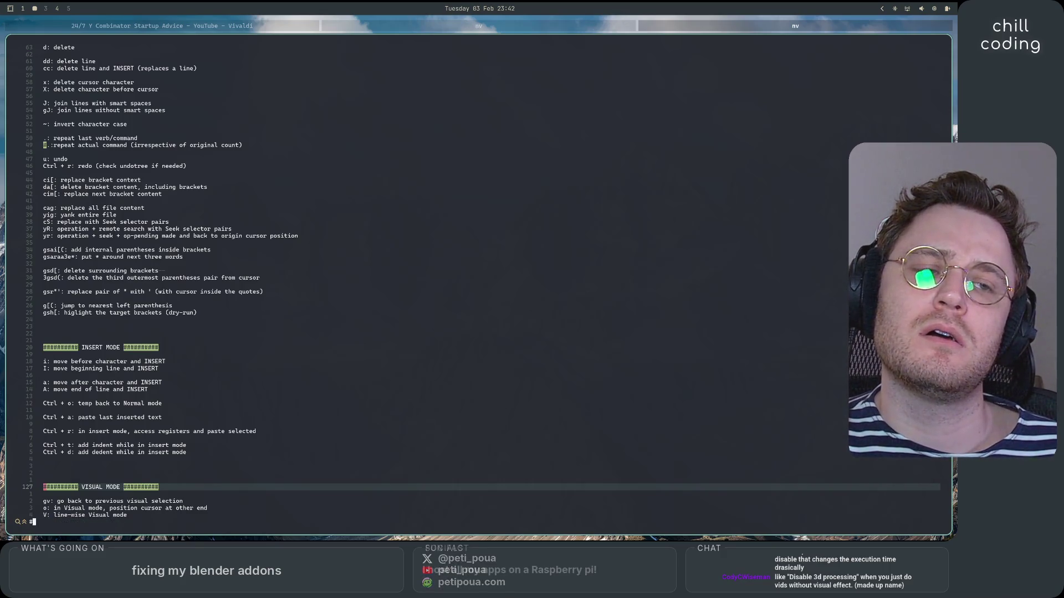
key("Return")
key("n")
key("n")
key("n")
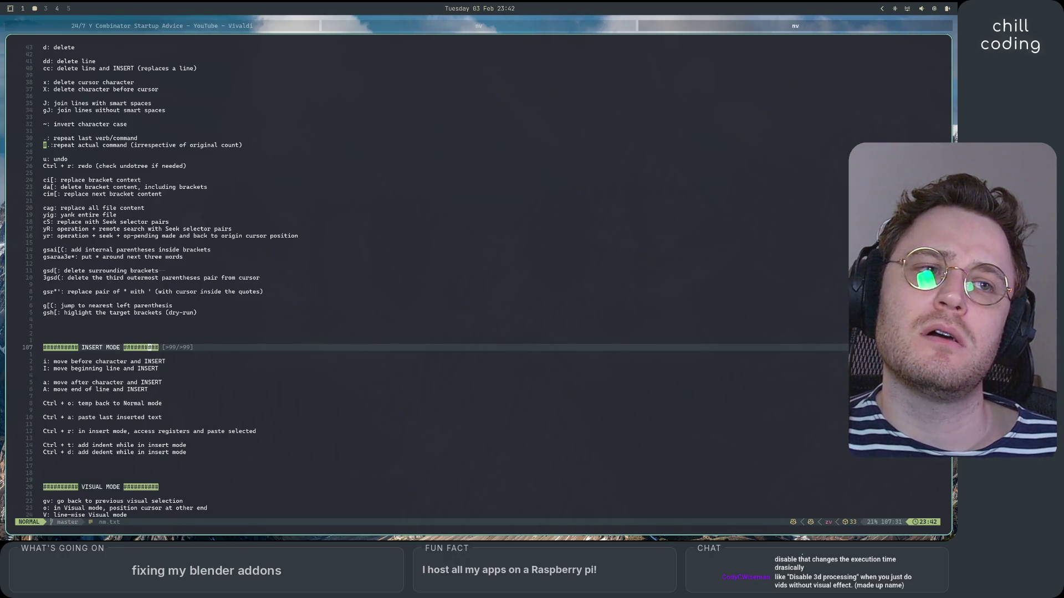
key("n")
key("n")
key("n")
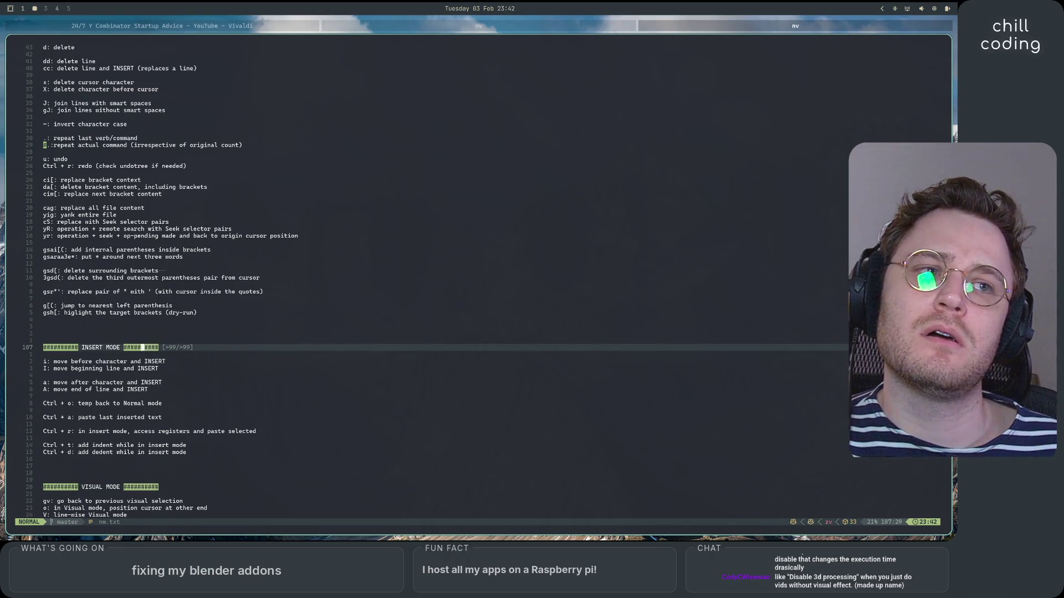
key("n")
key("n")
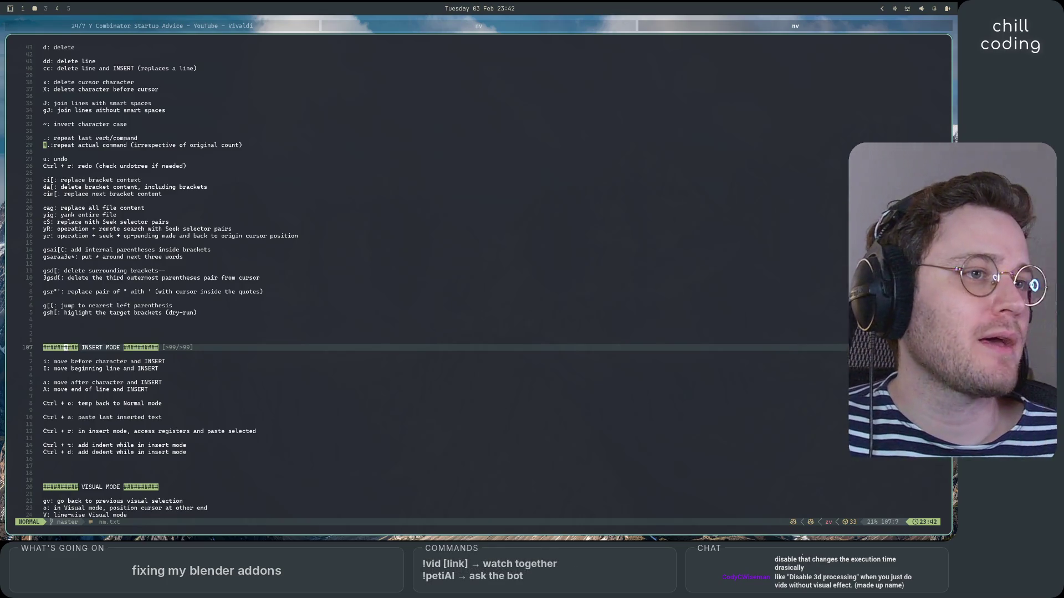
key("alt+Tab")
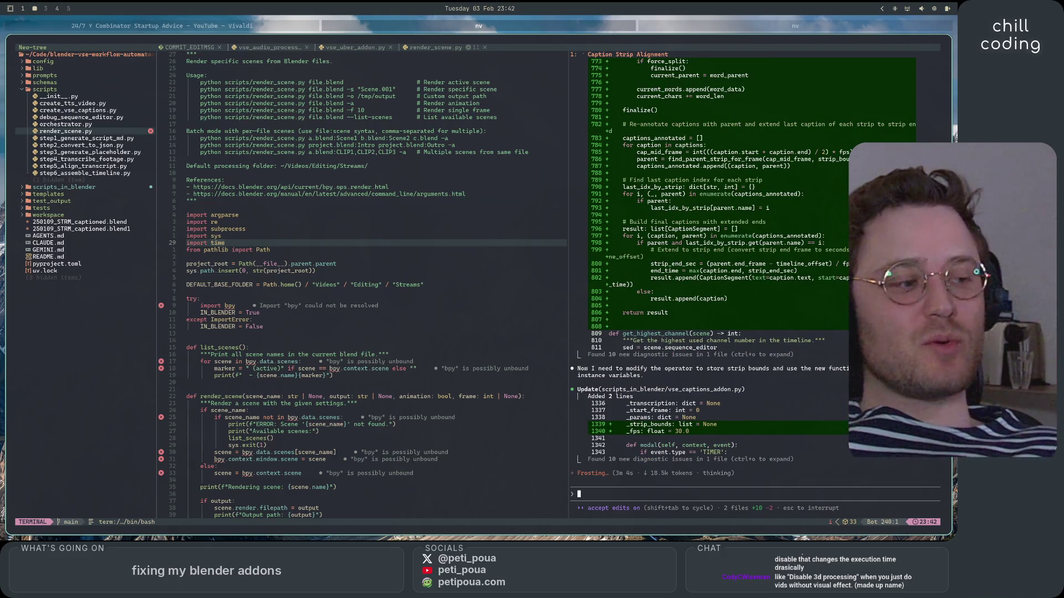
scroll(743, 445, "up", 20)
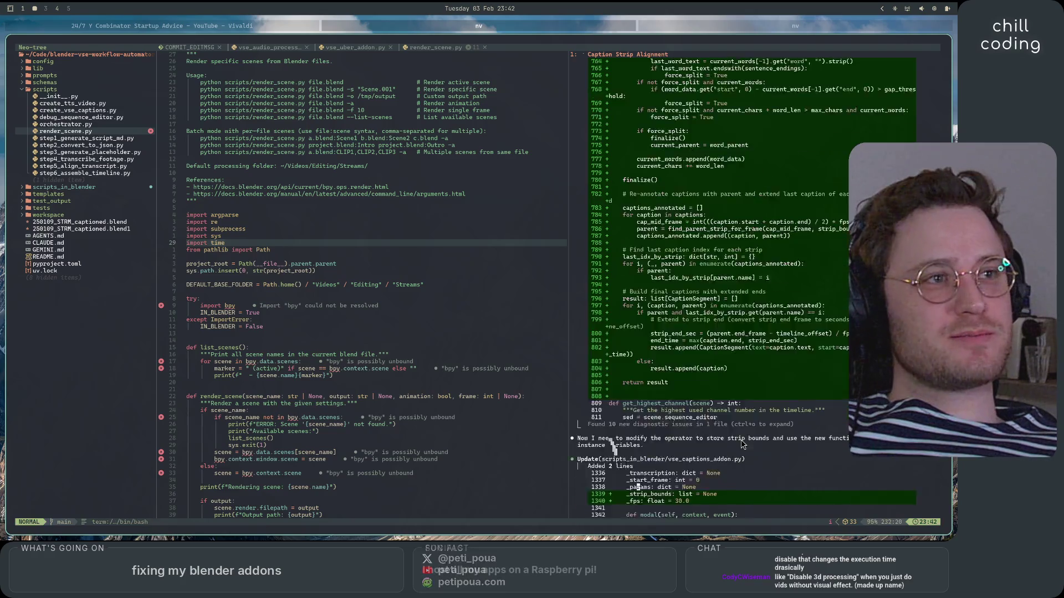
scroll(743, 445, "up", 20)
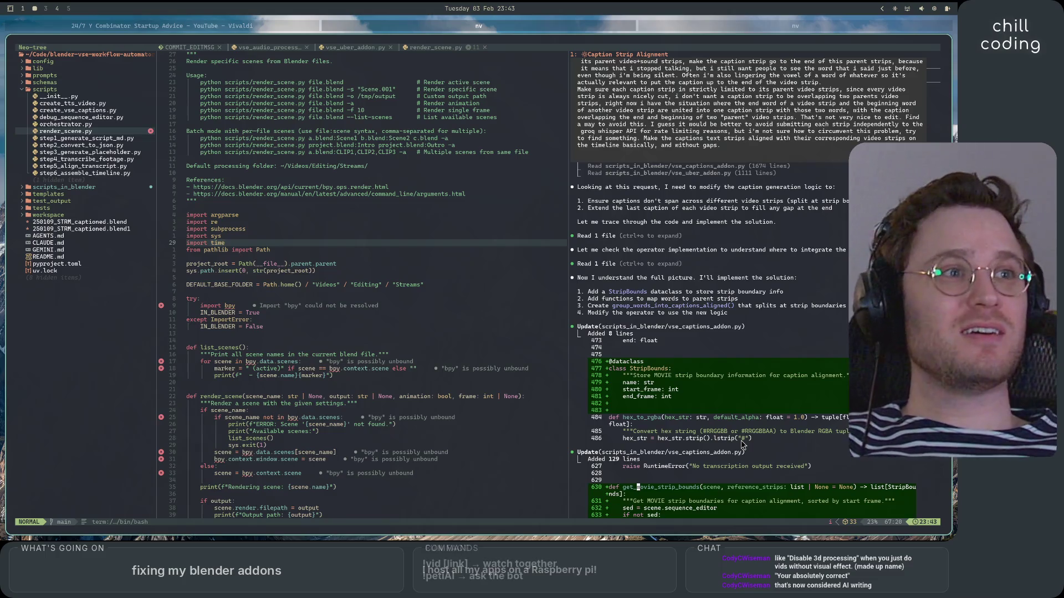
scroll(776, 451, "down", 9)
scroll(806, 458, "down", 15)
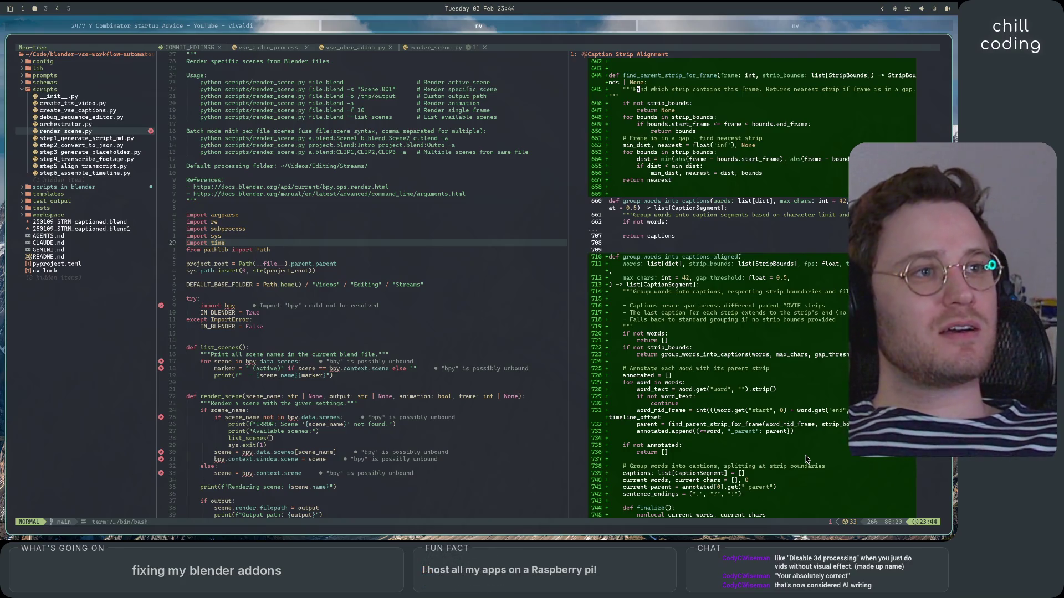
scroll(805, 459, "down", 20)
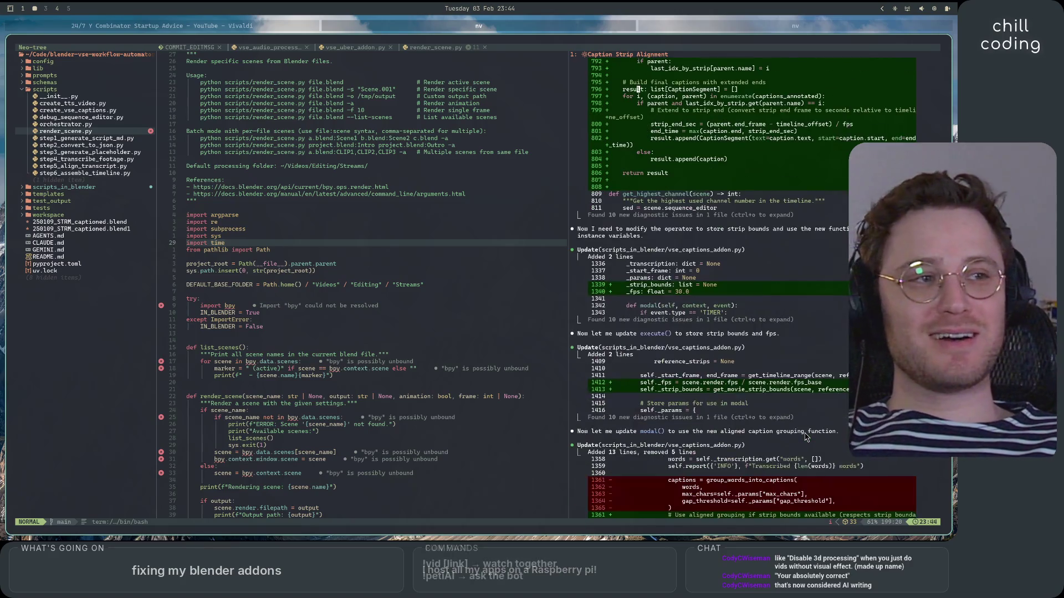
scroll(806, 437, "down", 20)
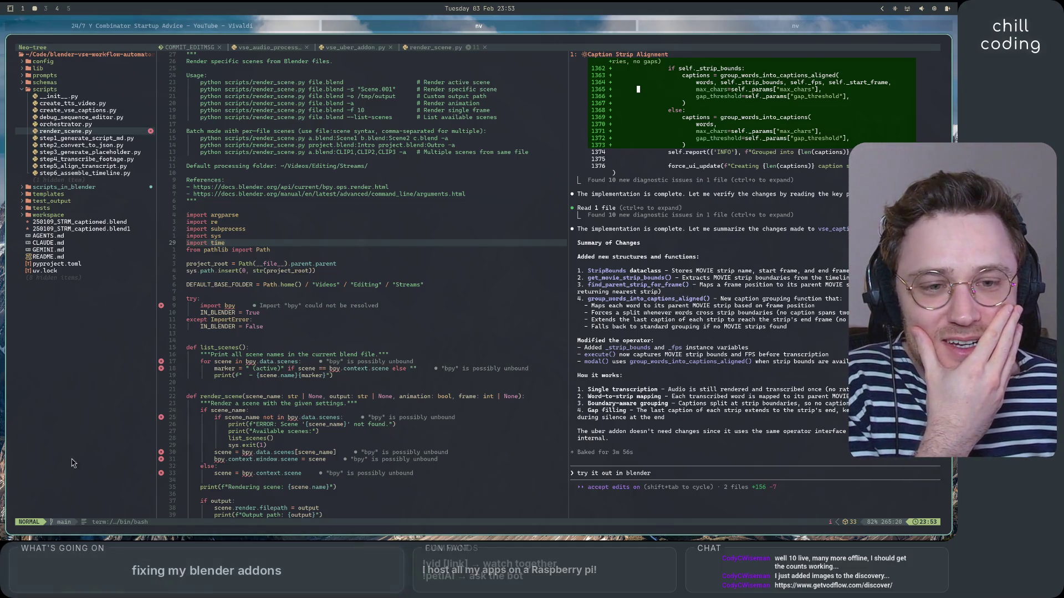
Switch to workspace 1, bring Vivaldi forward and open a new tab.
key("super+1")
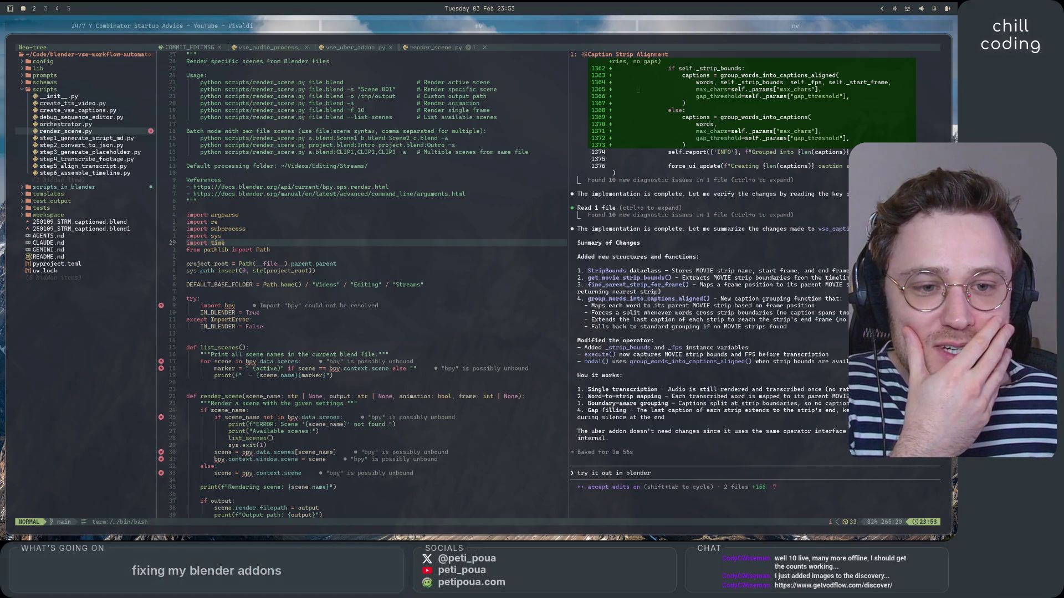
left_click(268, 28)
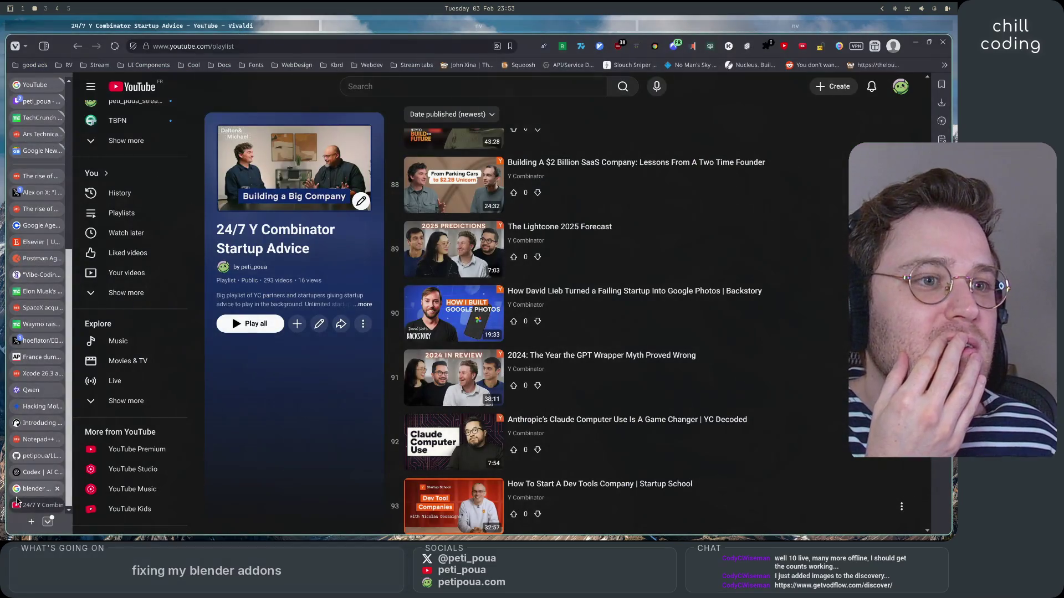
left_click(32, 523)
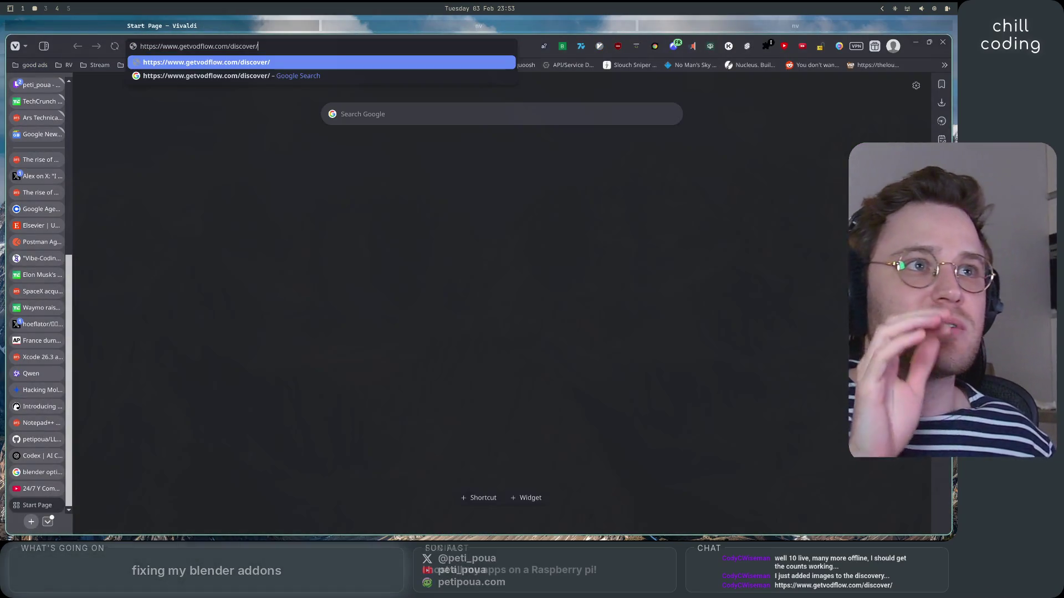
Load the Dev Stream Discovery page and choose Necessary Only on the privacy popup.
key("Return")
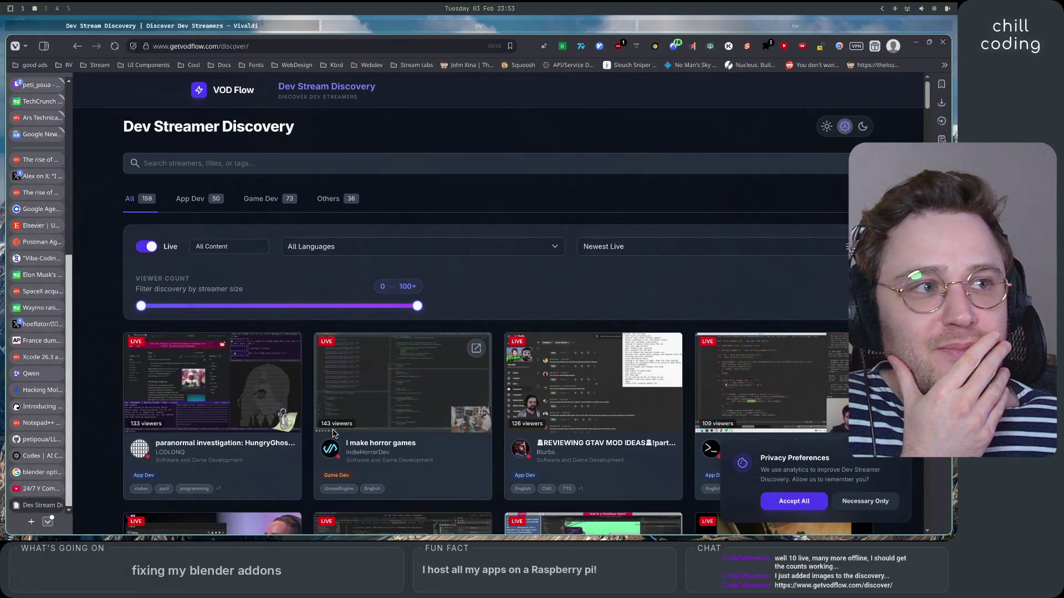
scroll(364, 454, "down", 3)
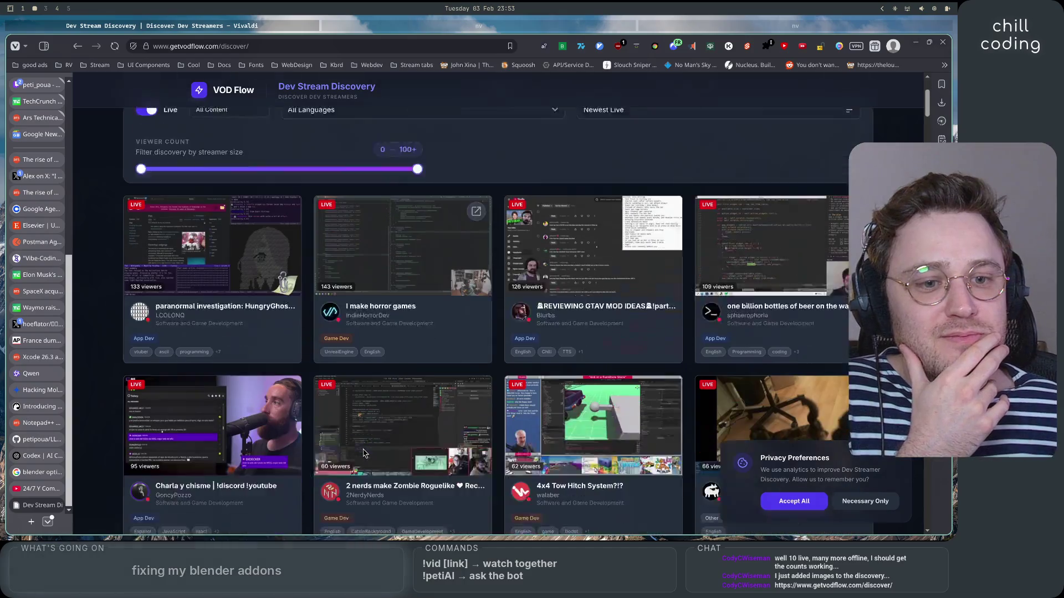
scroll(364, 453, "up", 3)
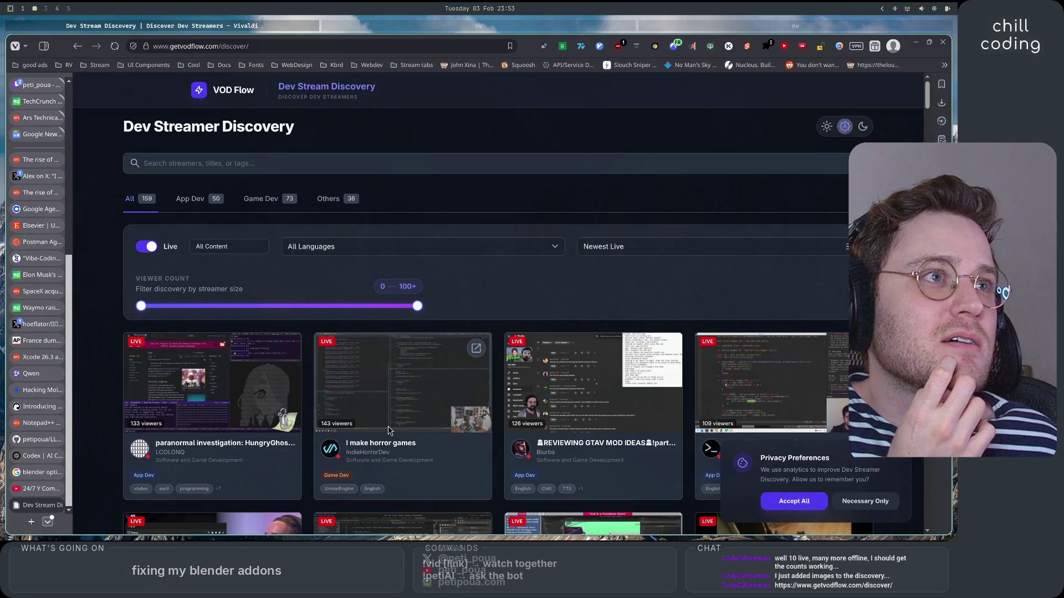
left_click(876, 501)
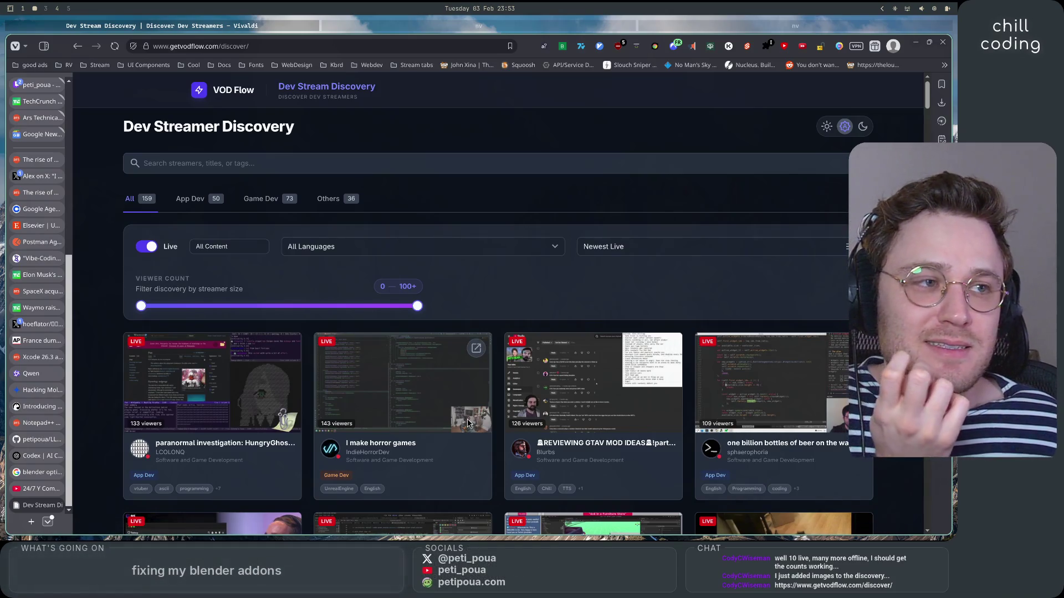
Set the stream language filter to Français.
scroll(467, 424, "down", 5)
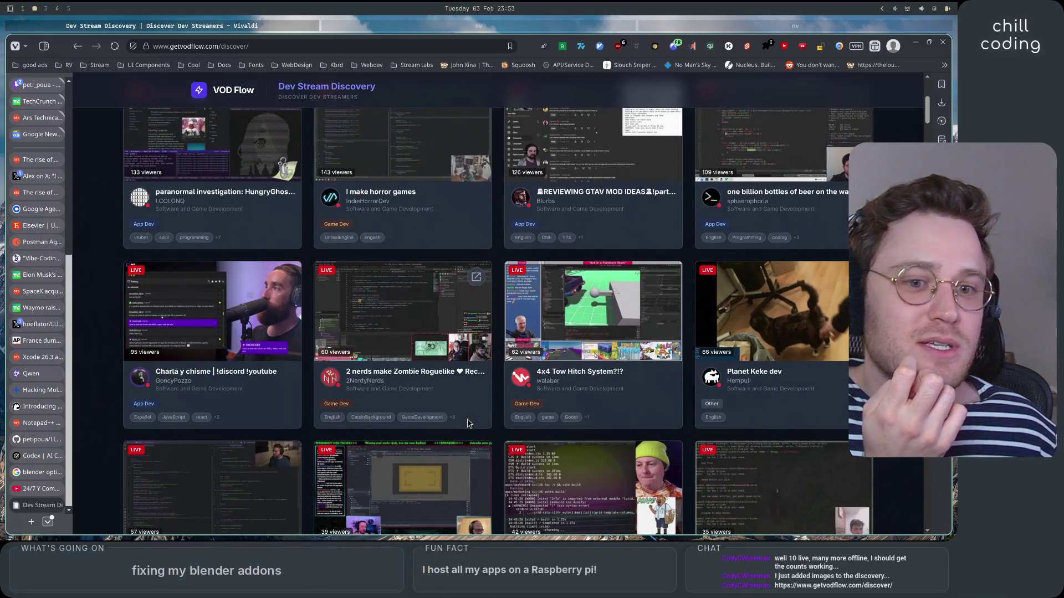
scroll(467, 423, "down", 3)
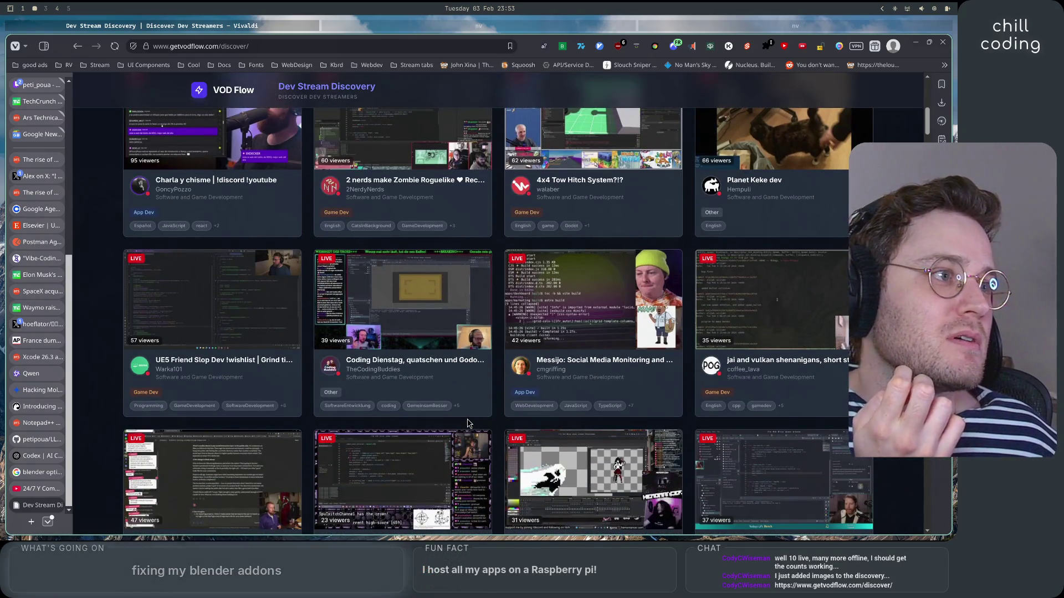
scroll(324, 266, "up", 9)
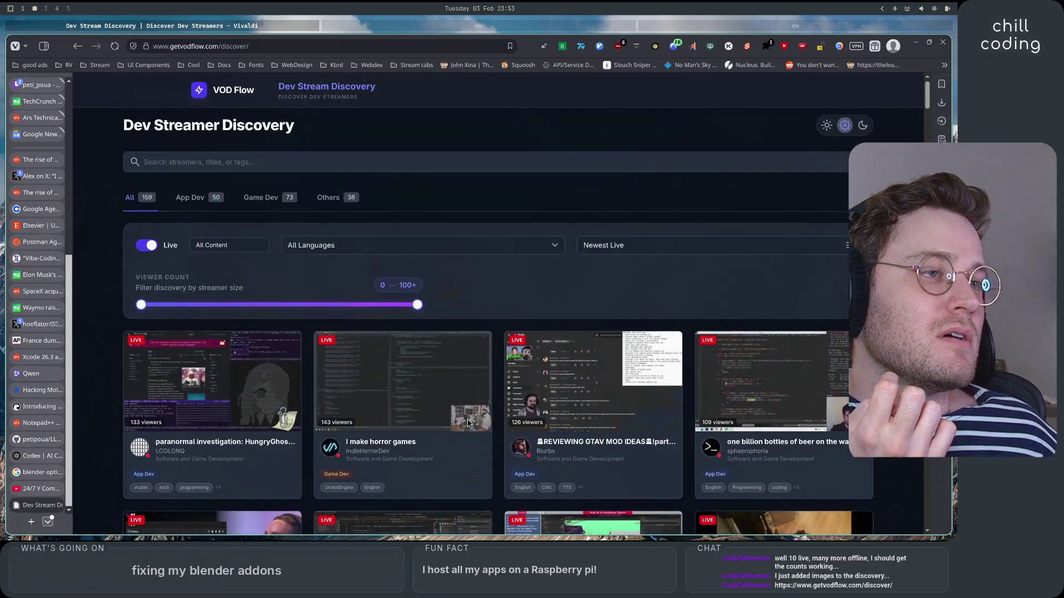
left_click(323, 247)
left_click(323, 323)
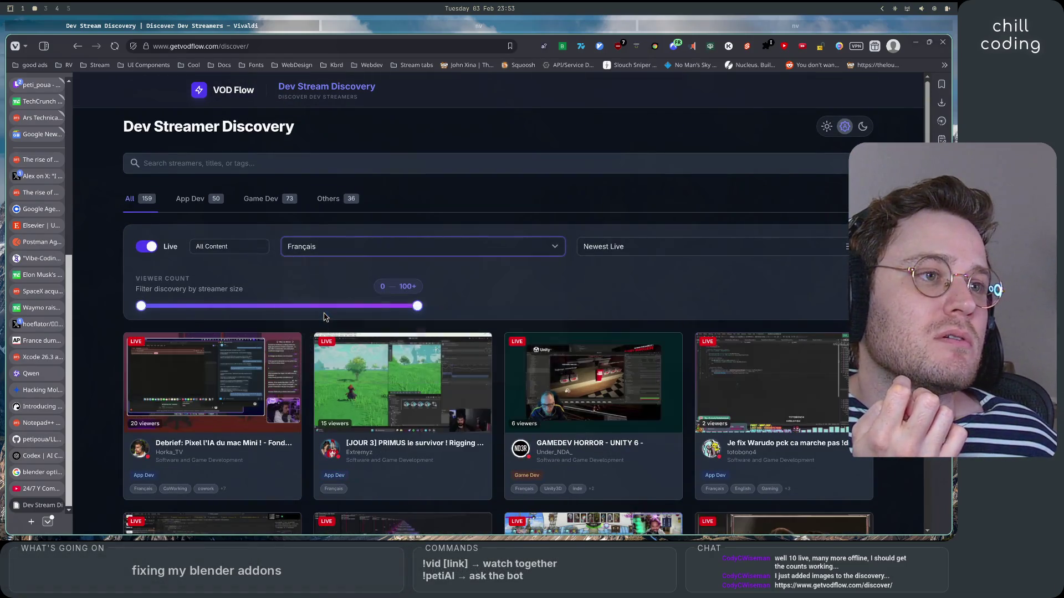
scroll(104, 391, "down", 3)
scroll(105, 392, "up", 3)
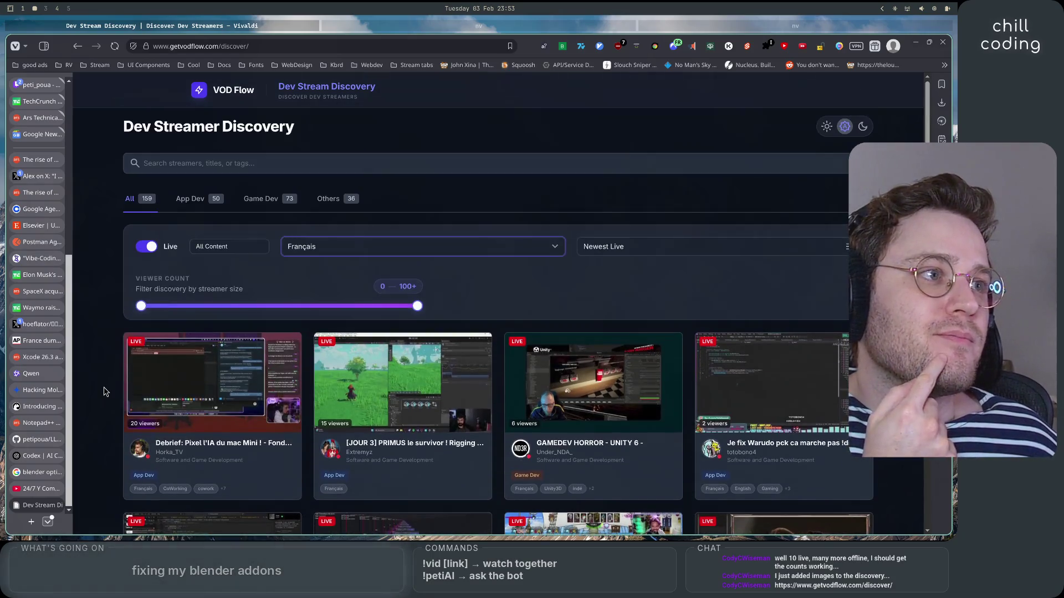
mouse_move(284, 363)
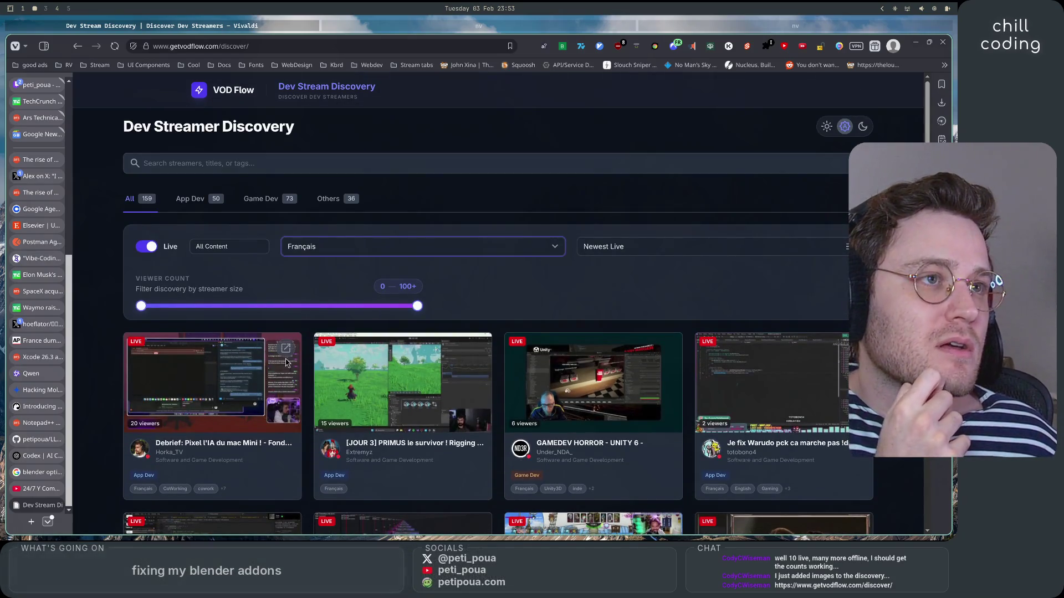
scroll(130, 407, "down", 5)
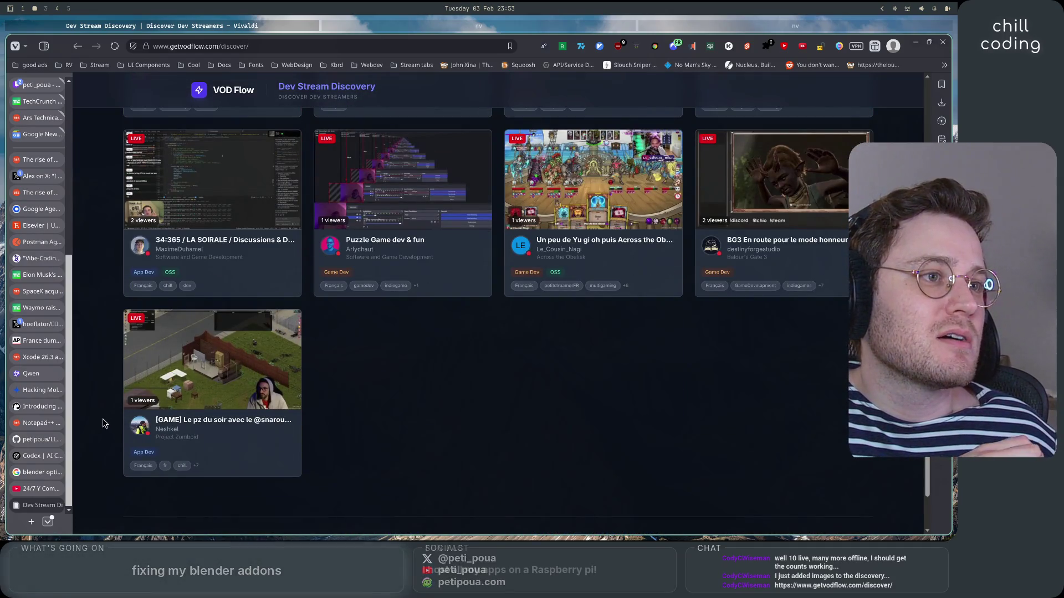
scroll(104, 424, "up", 5)
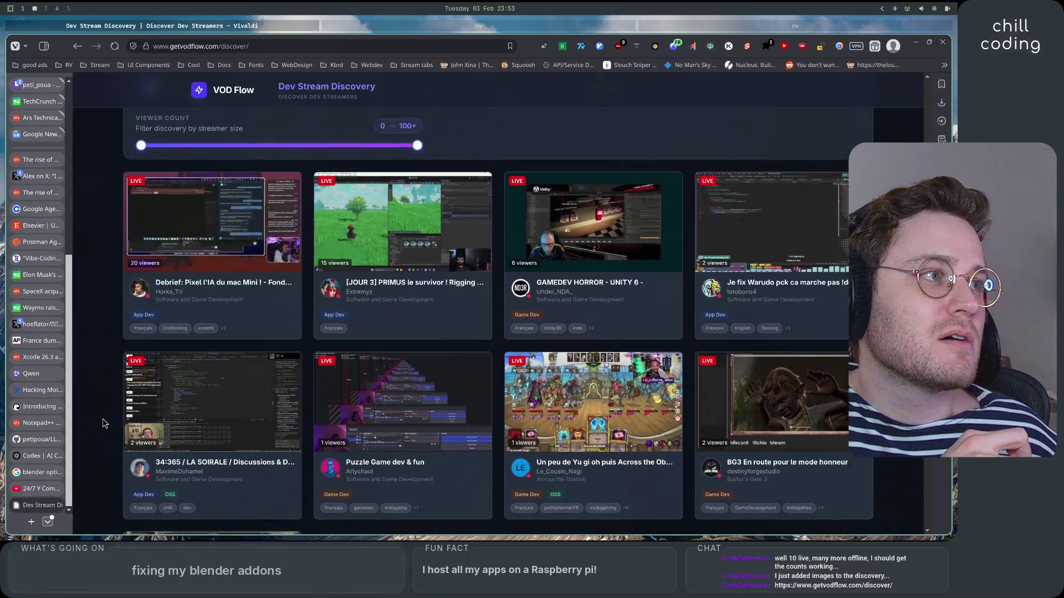
scroll(101, 219, "down", 6)
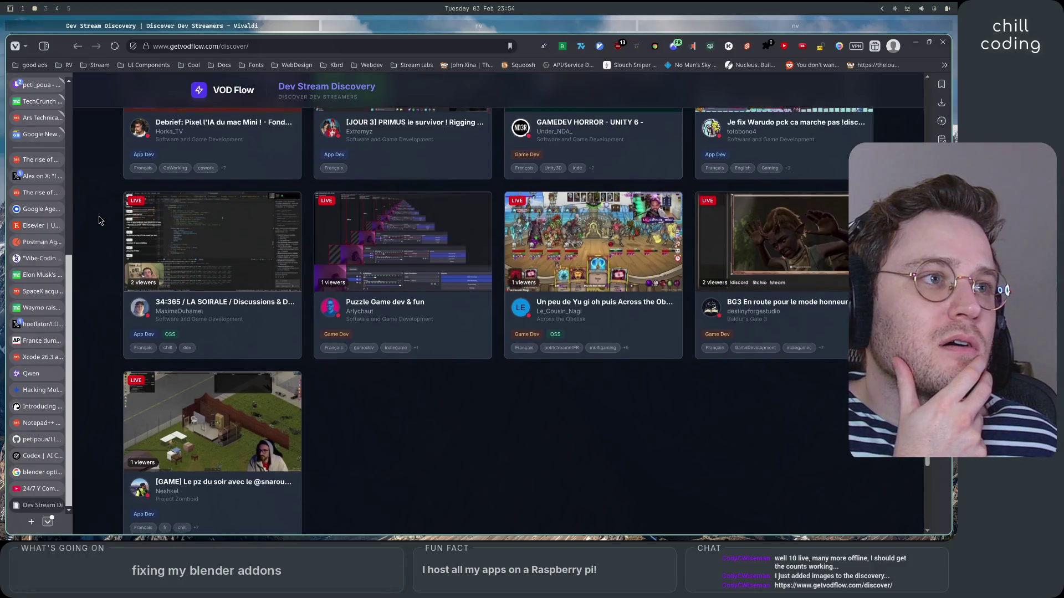
scroll(98, 220, "up", 4)
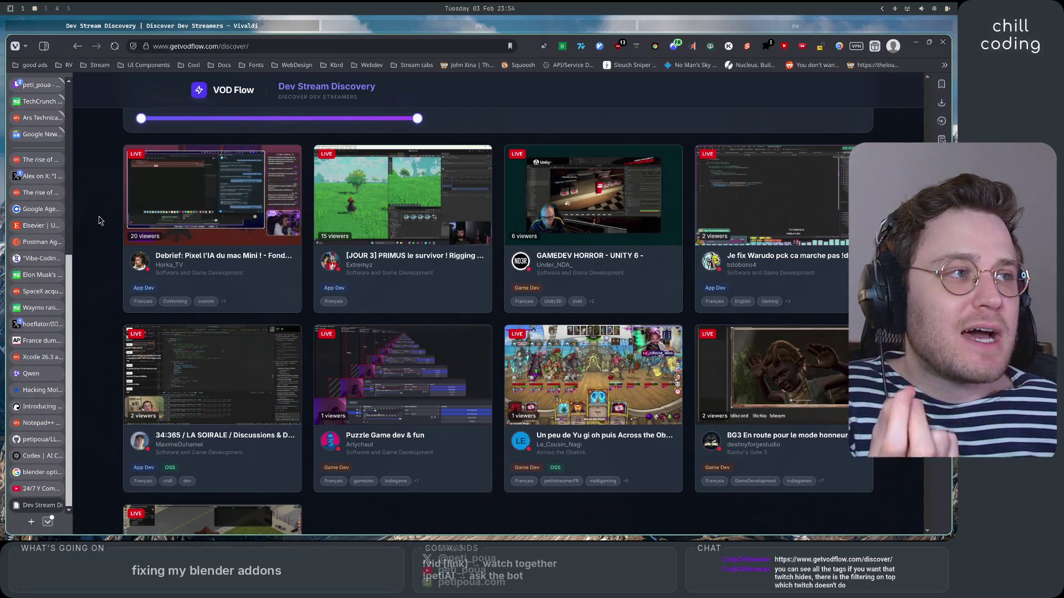
scroll(98, 221, "up", 2)
left_click(391, 189)
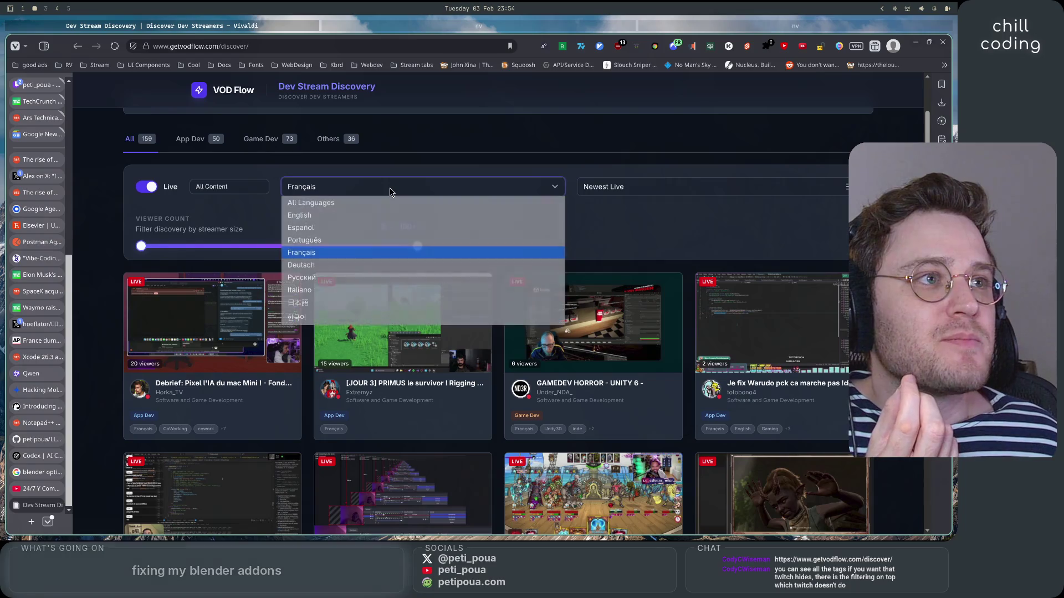
left_click(353, 216)
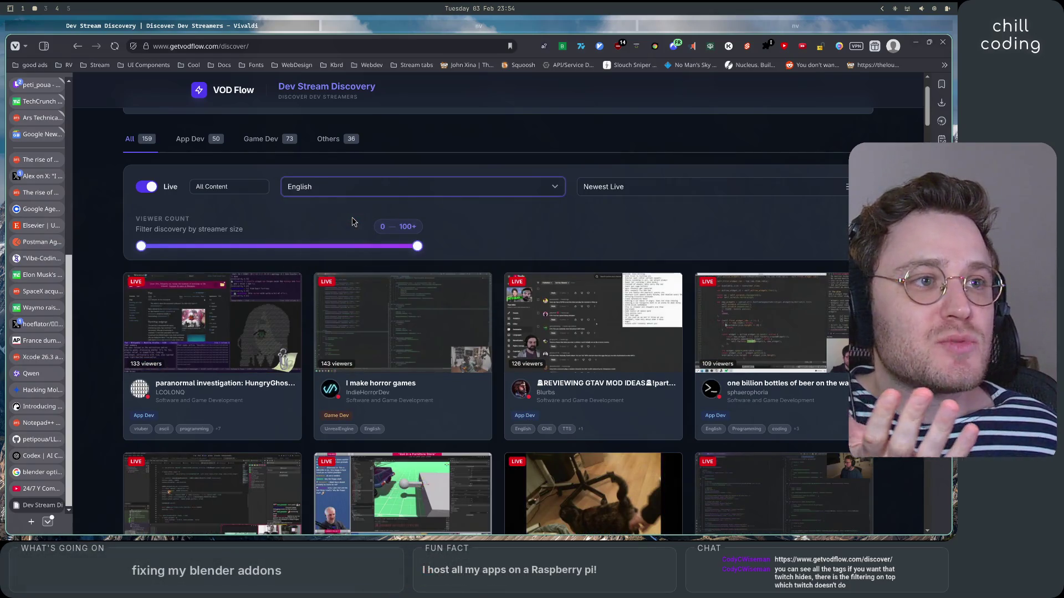
scroll(469, 352, "down", 5)
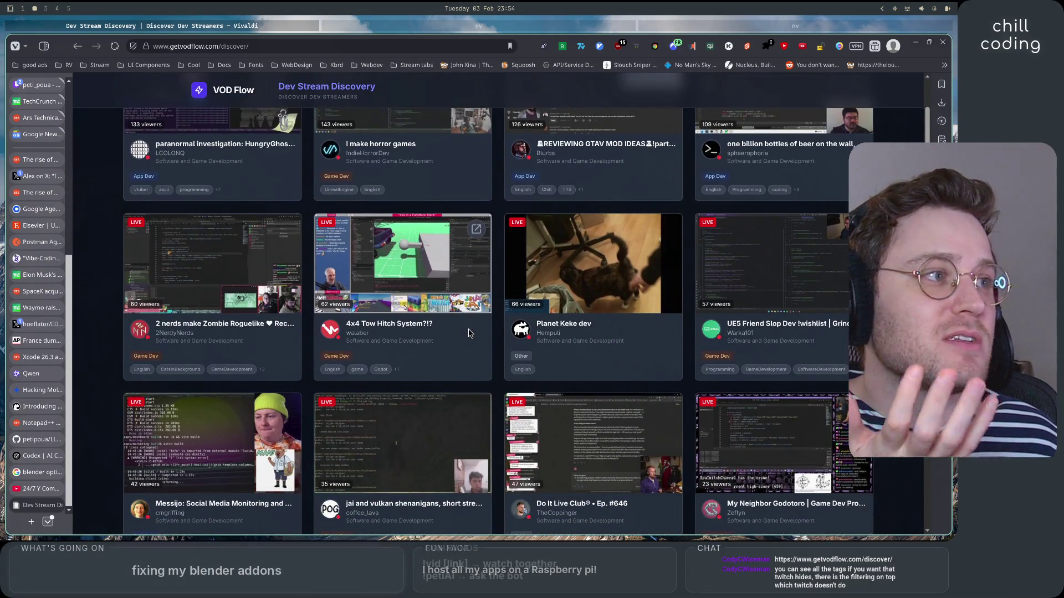
scroll(468, 332, "down", 2)
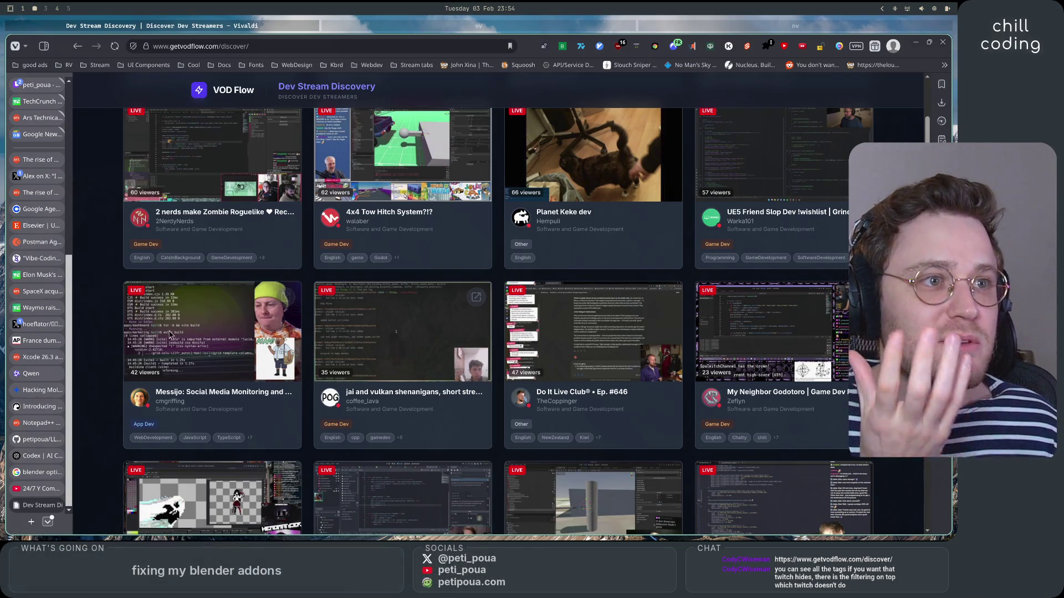
scroll(112, 329, "down", 3)
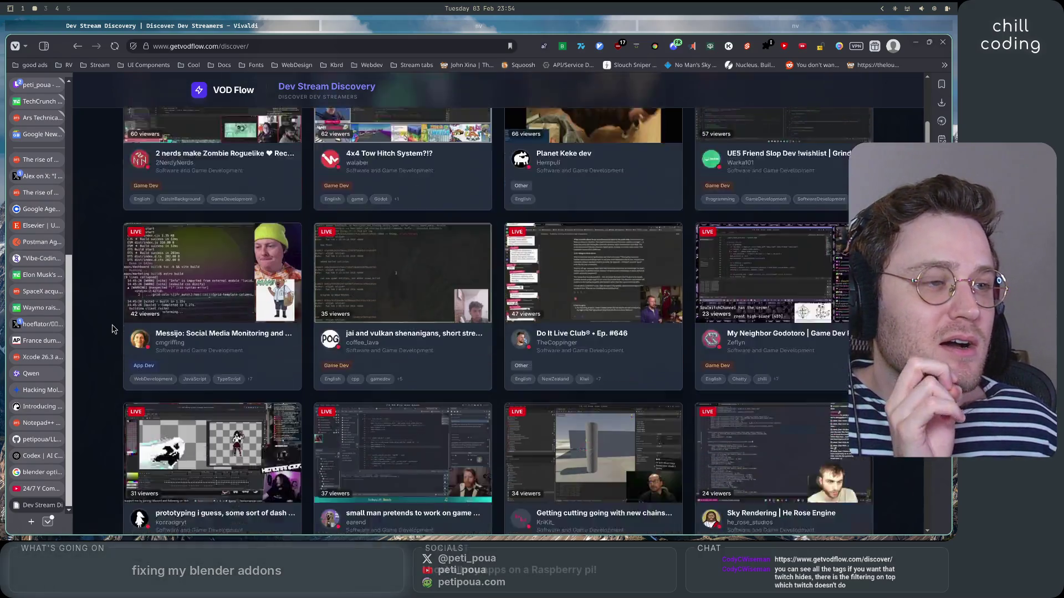
scroll(112, 329, "down", 3)
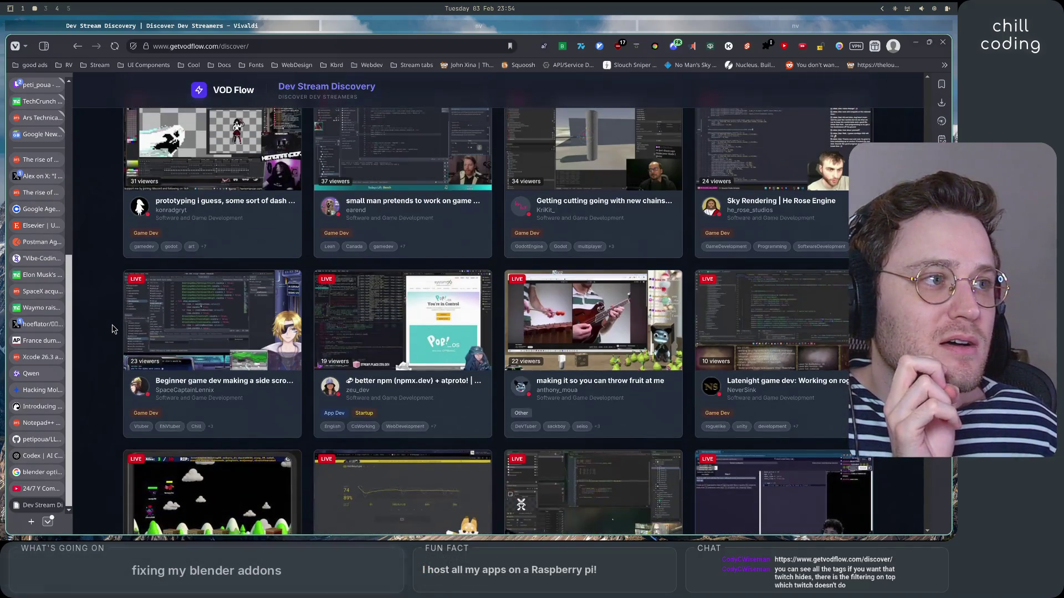
scroll(112, 329, "down", 3)
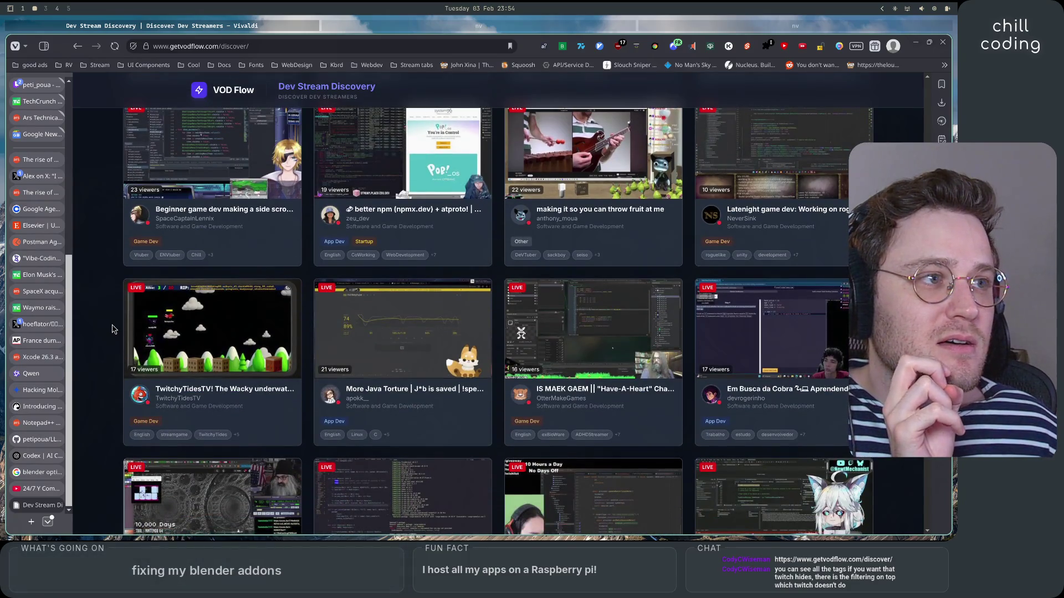
scroll(112, 329, "down", 1)
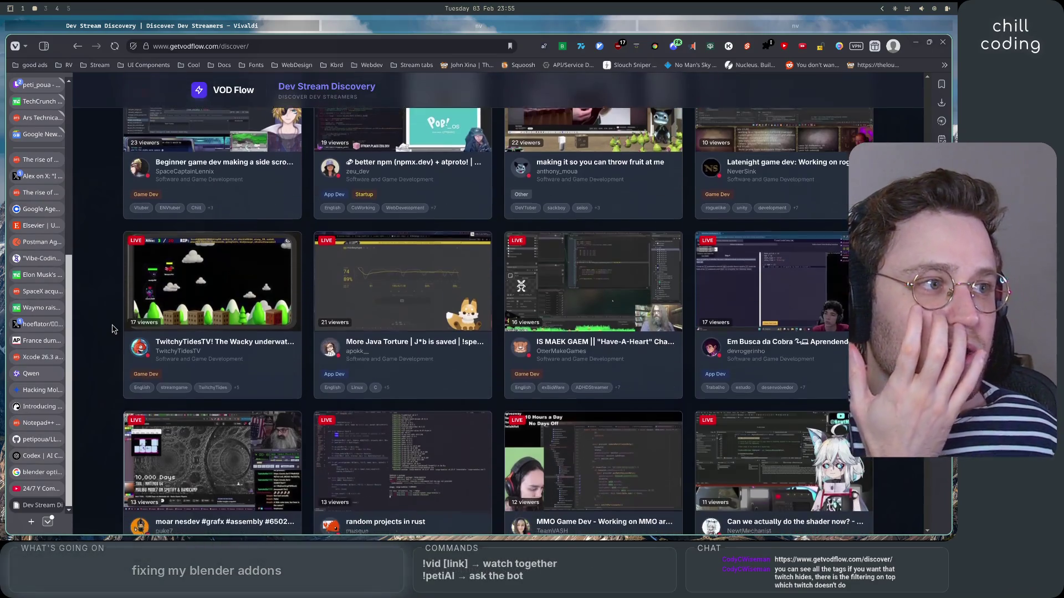
scroll(112, 329, "down", 3)
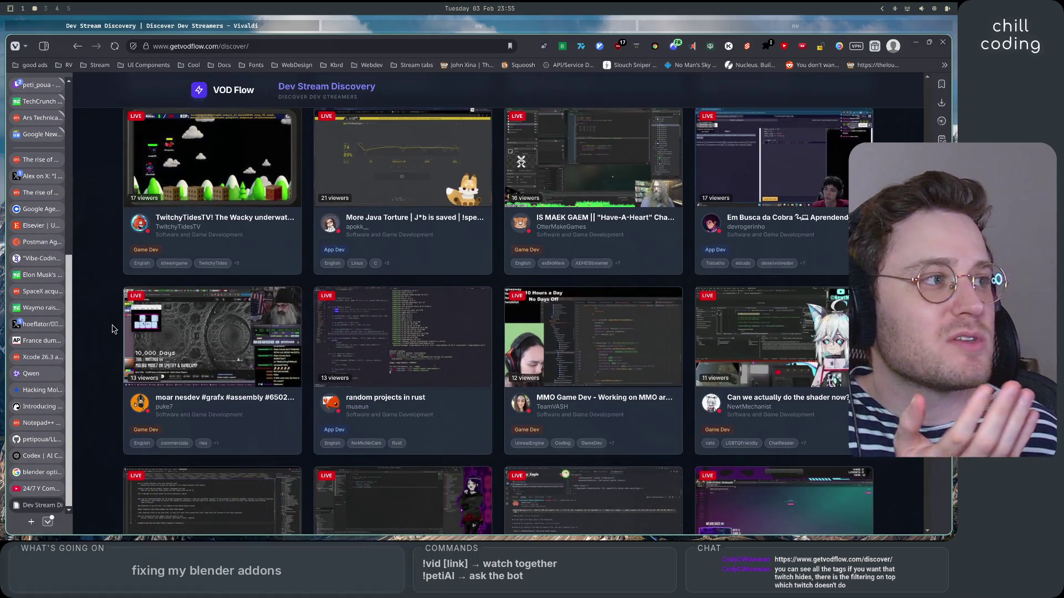
scroll(112, 329, "down", 3)
scroll(112, 329, "up", 15)
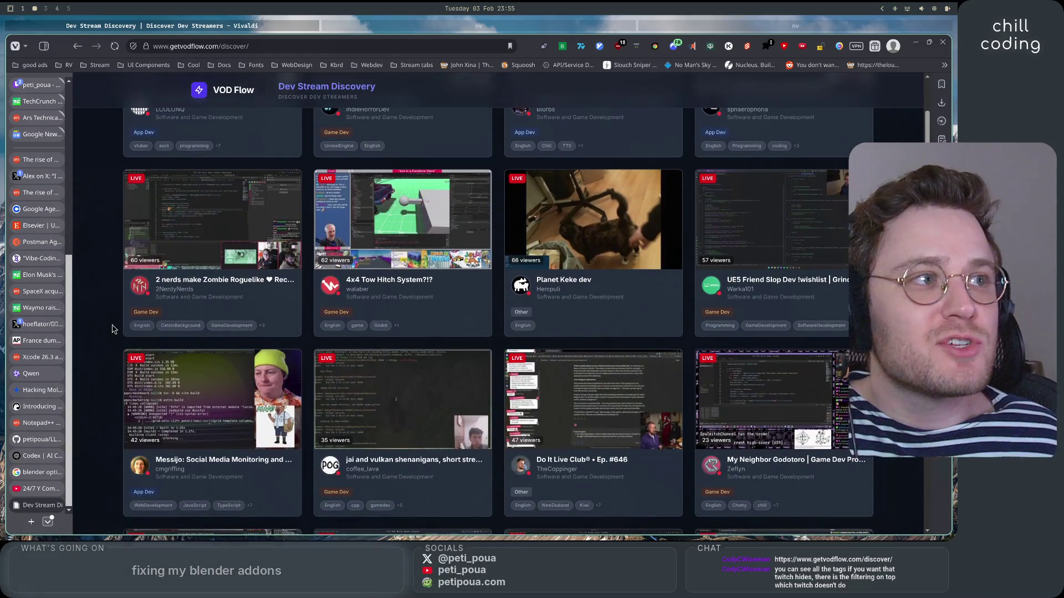
scroll(112, 329, "up", 6)
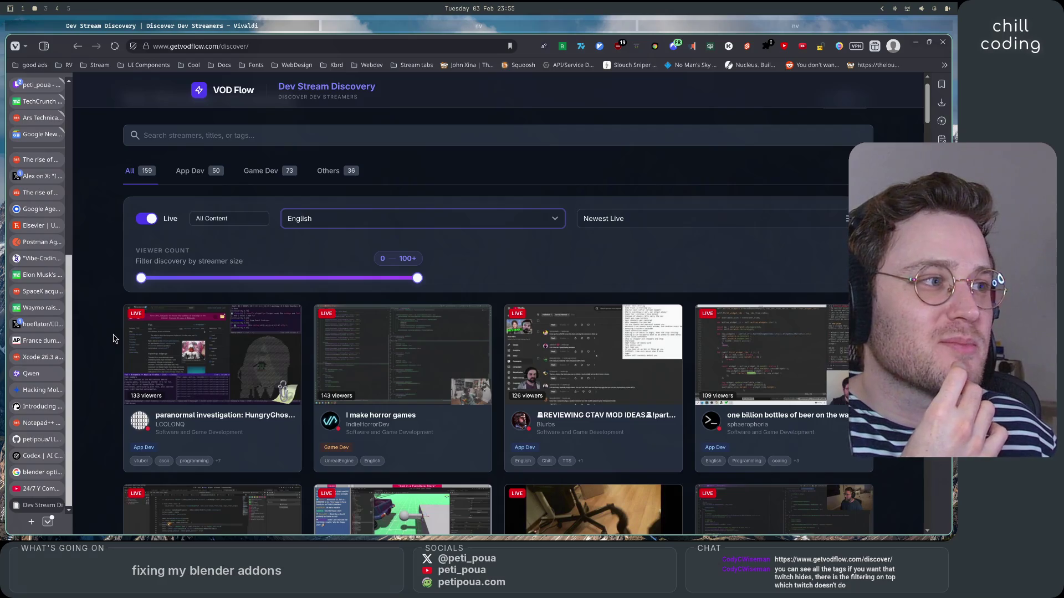
scroll(113, 339, "down", 1)
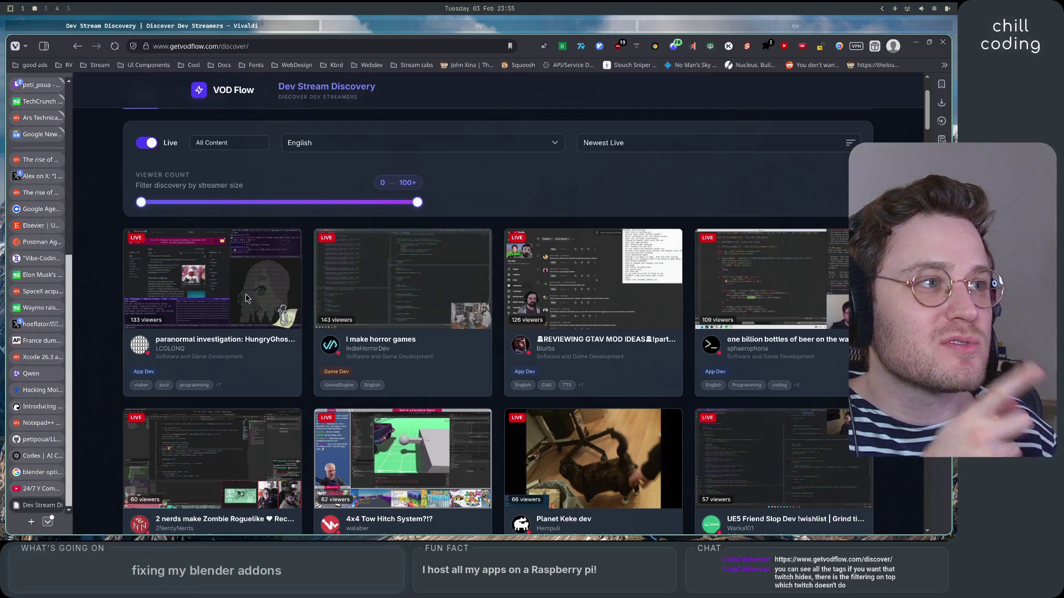
scroll(737, 317, "down", 1)
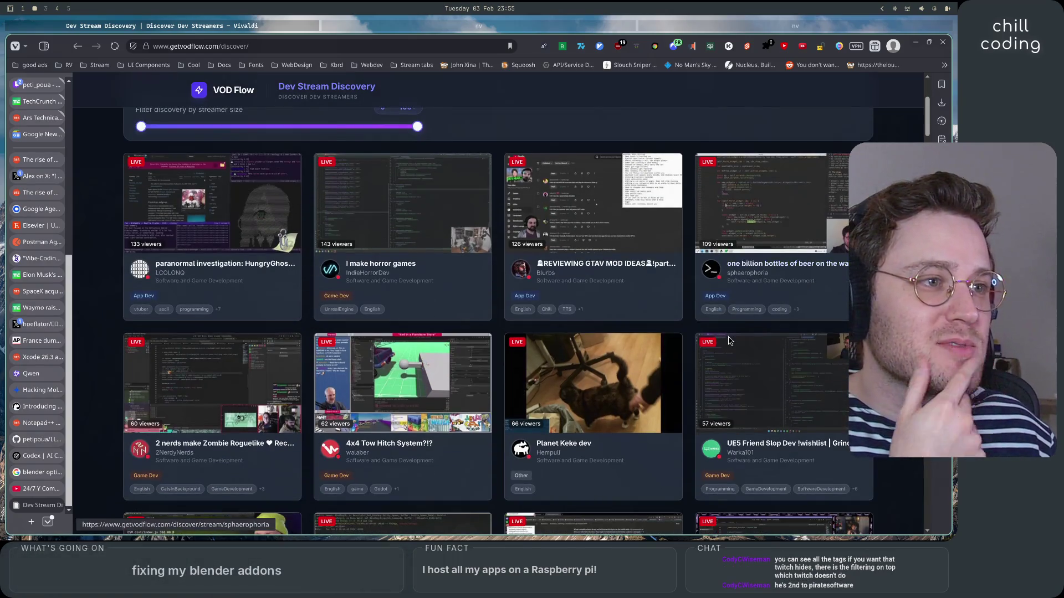
scroll(748, 311, "up", 1)
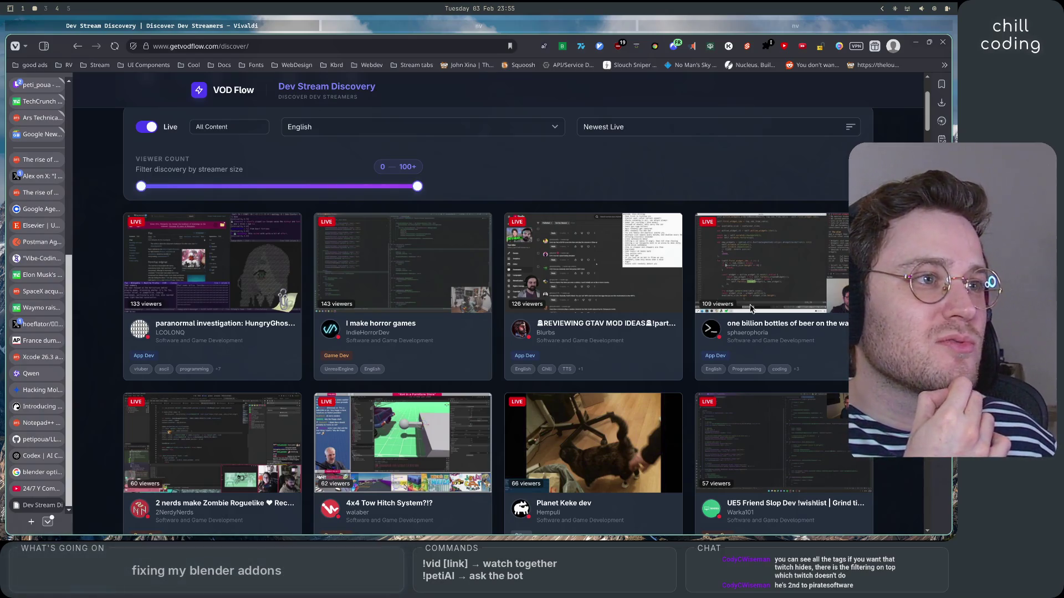
scroll(751, 309, "down", 3)
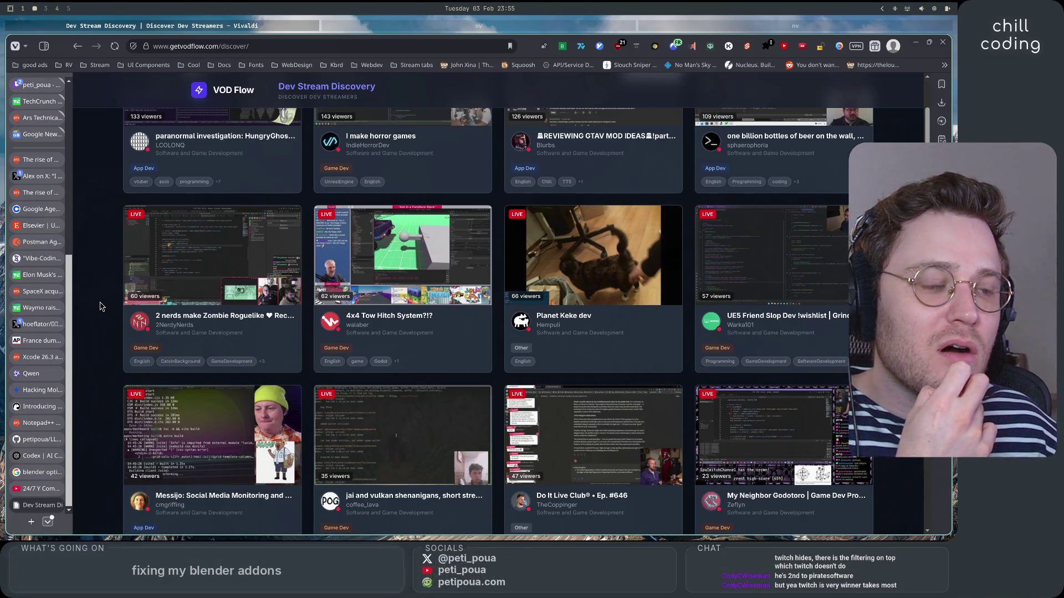
scroll(100, 307, "down", 5)
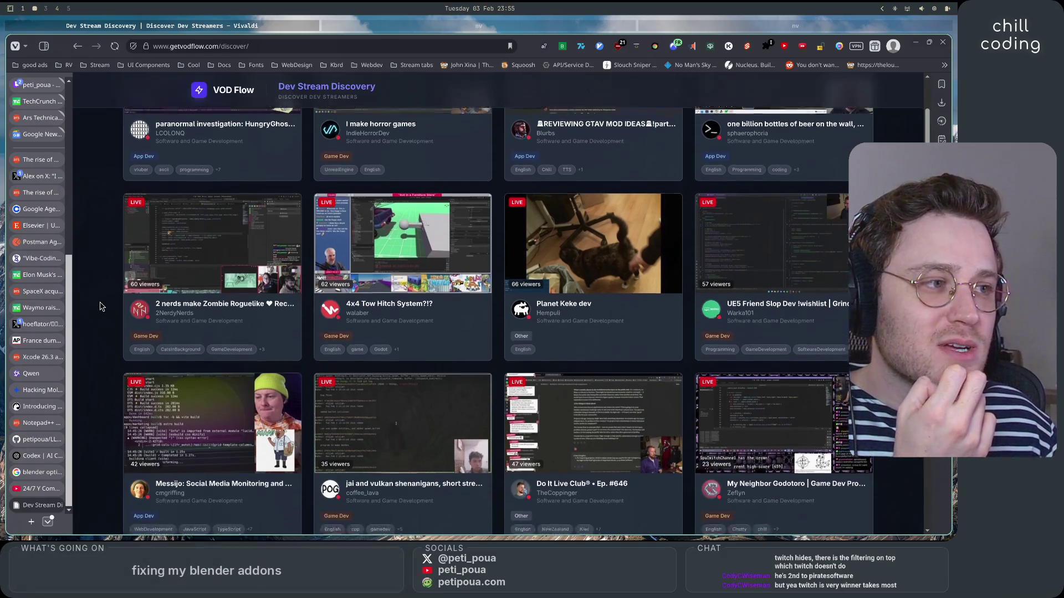
scroll(100, 304, "down", 3)
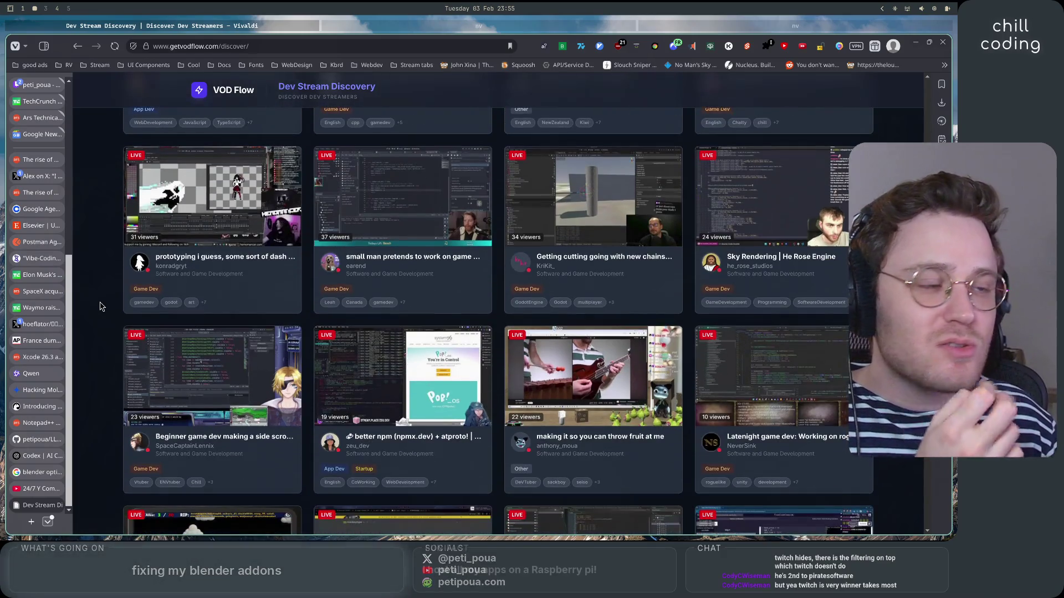
scroll(107, 286, "down", 2)
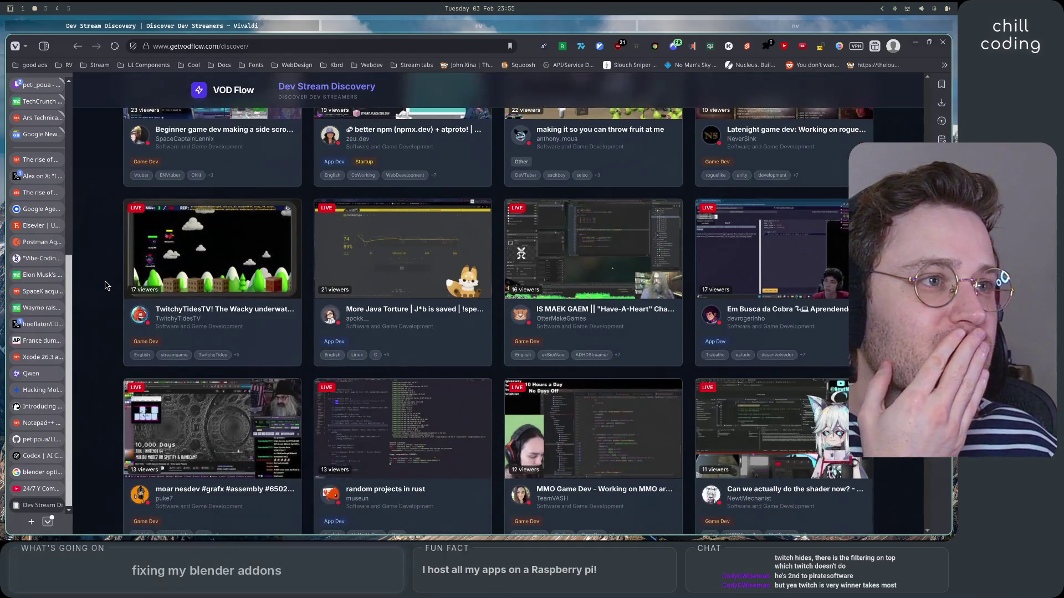
scroll(107, 286, "down", 1)
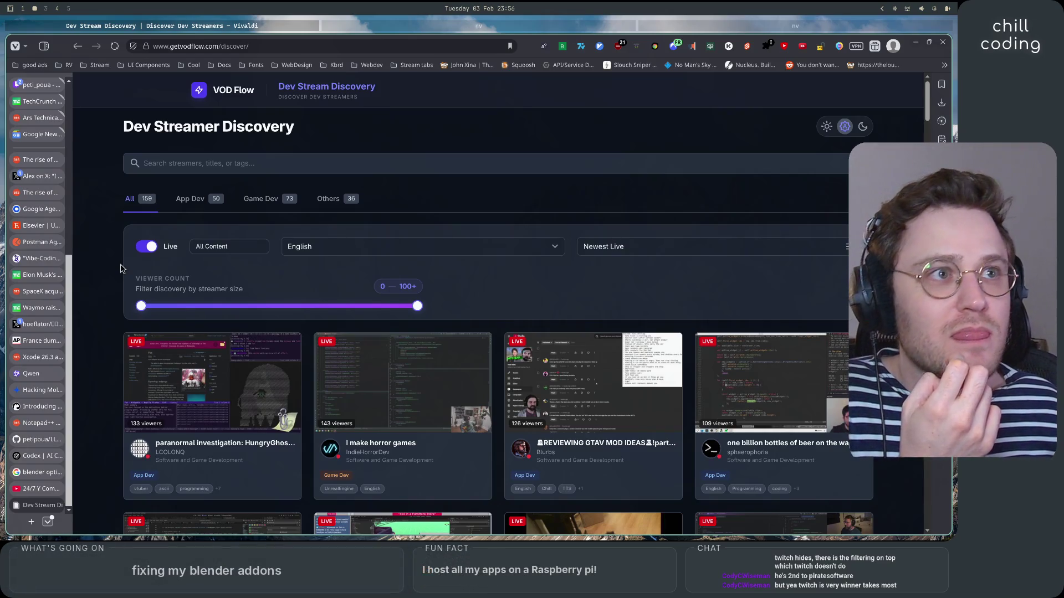
left_click(190, 199)
Browse the Game Dev and Others categories, then return to App Dev.
left_click(264, 201)
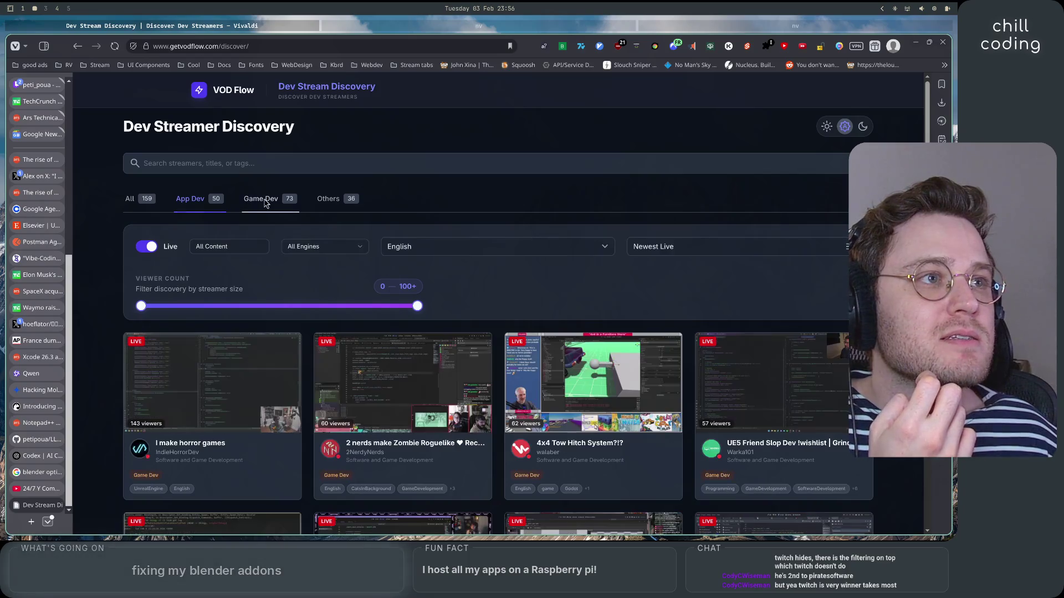
left_click(328, 199)
scroll(273, 256, "down", 2)
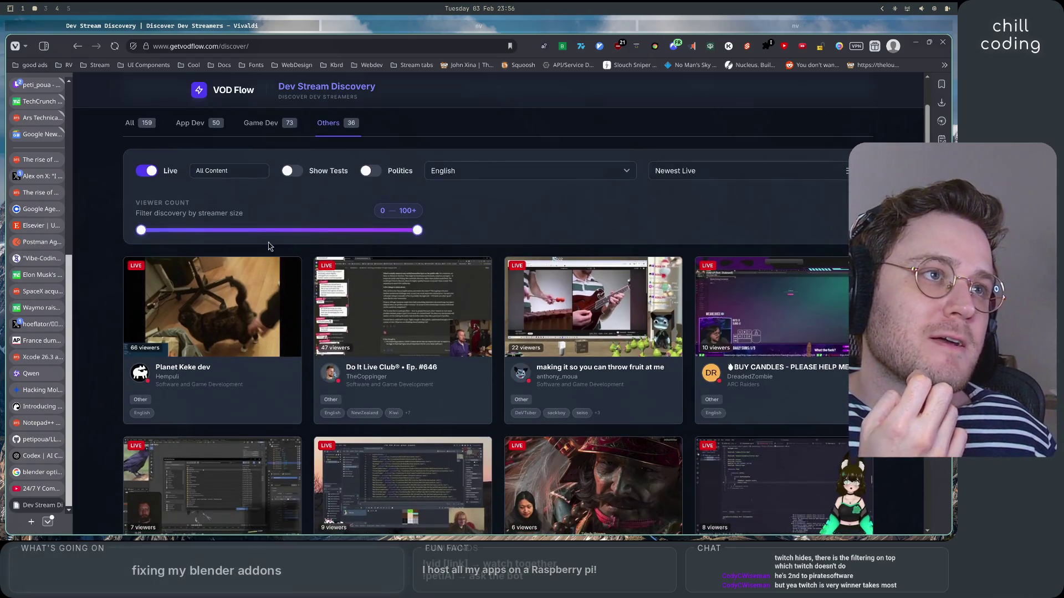
left_click(190, 123)
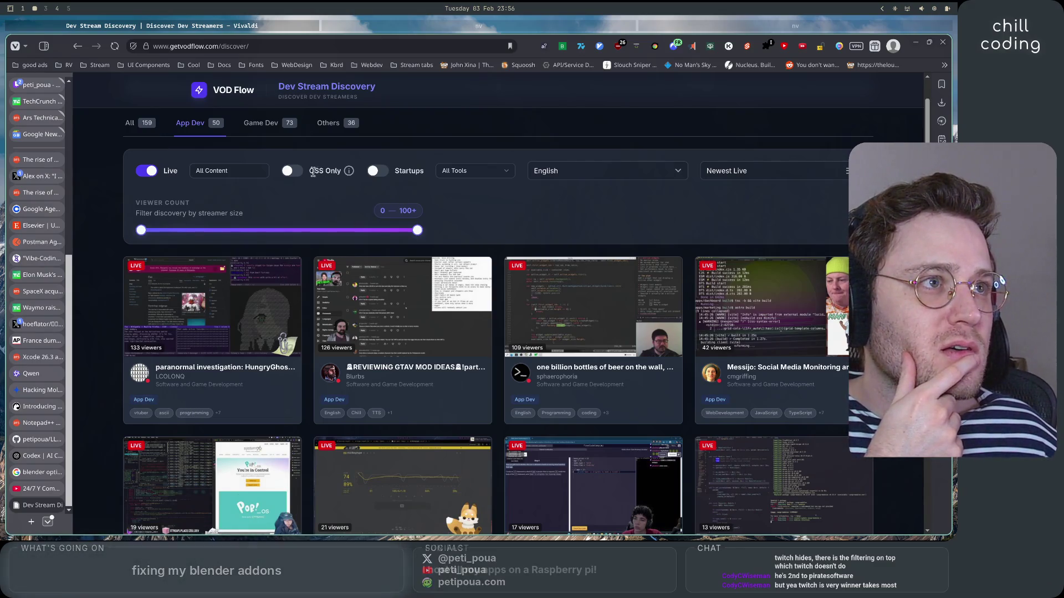
Toggle OSS Only and Startups filters, leaving App Dev limited to startup streams.
left_click(296, 174)
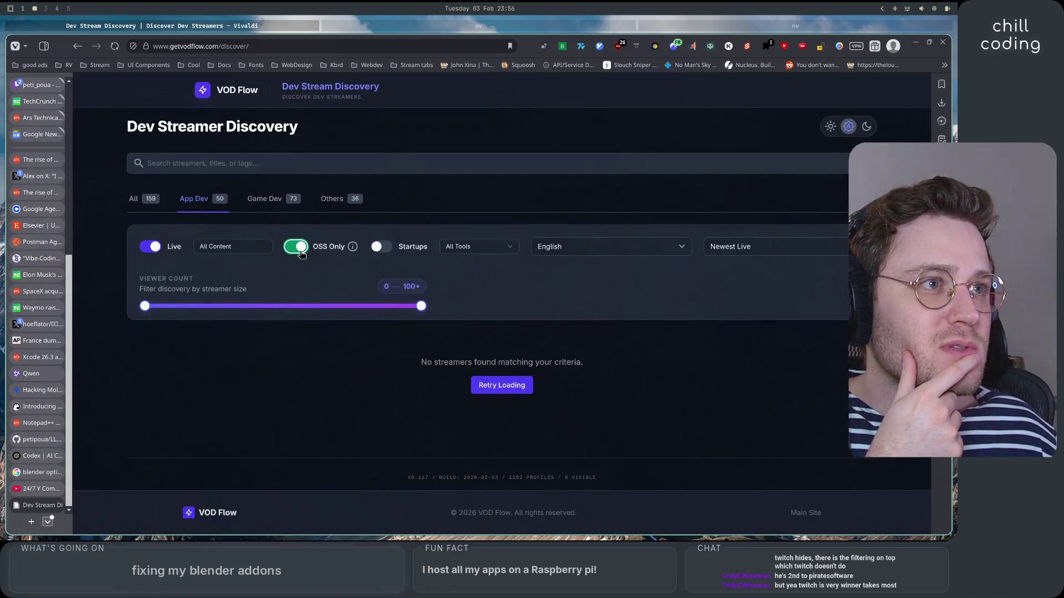
left_click(296, 247)
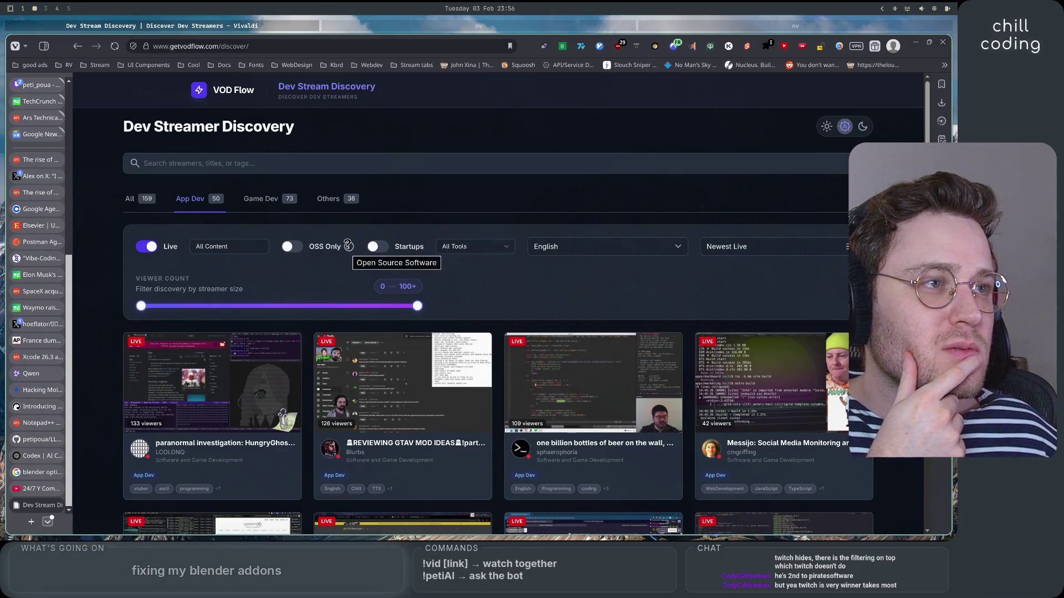
left_click(378, 248)
left_click(382, 250)
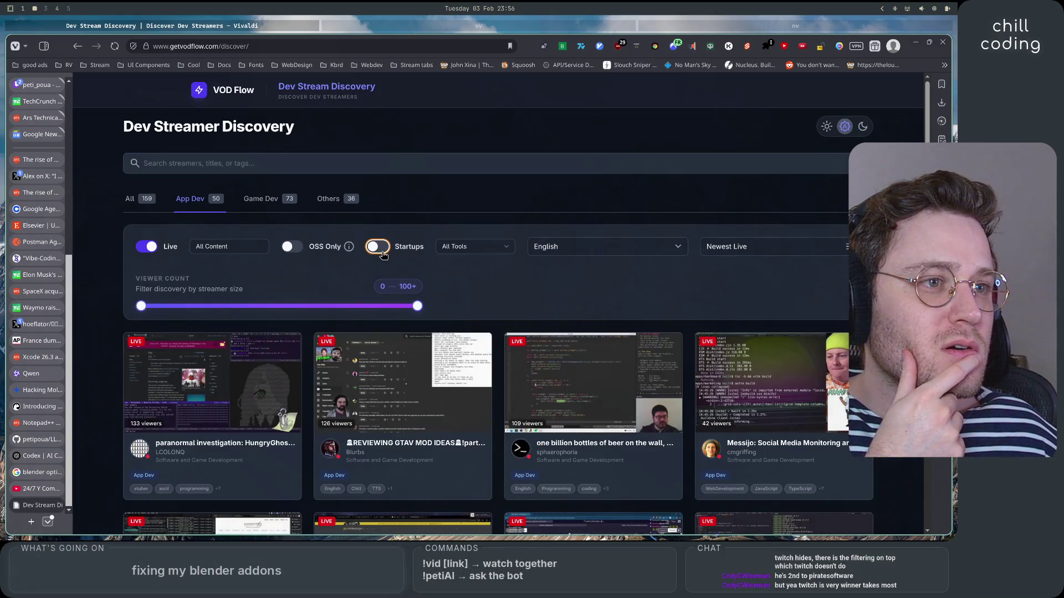
scroll(382, 254, "down", 2)
left_click(380, 133)
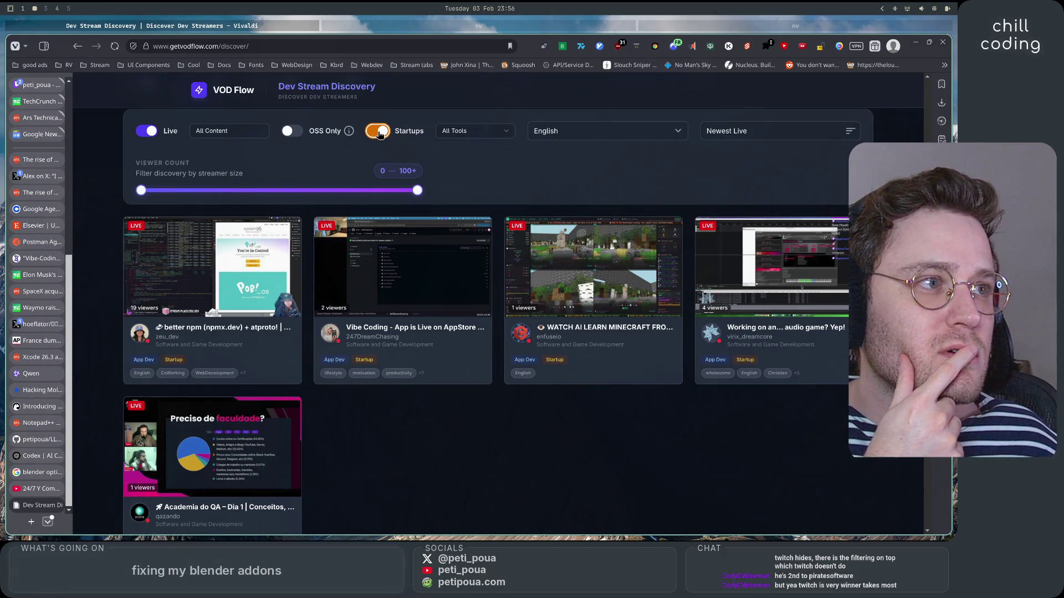
scroll(379, 135, "down", 2)
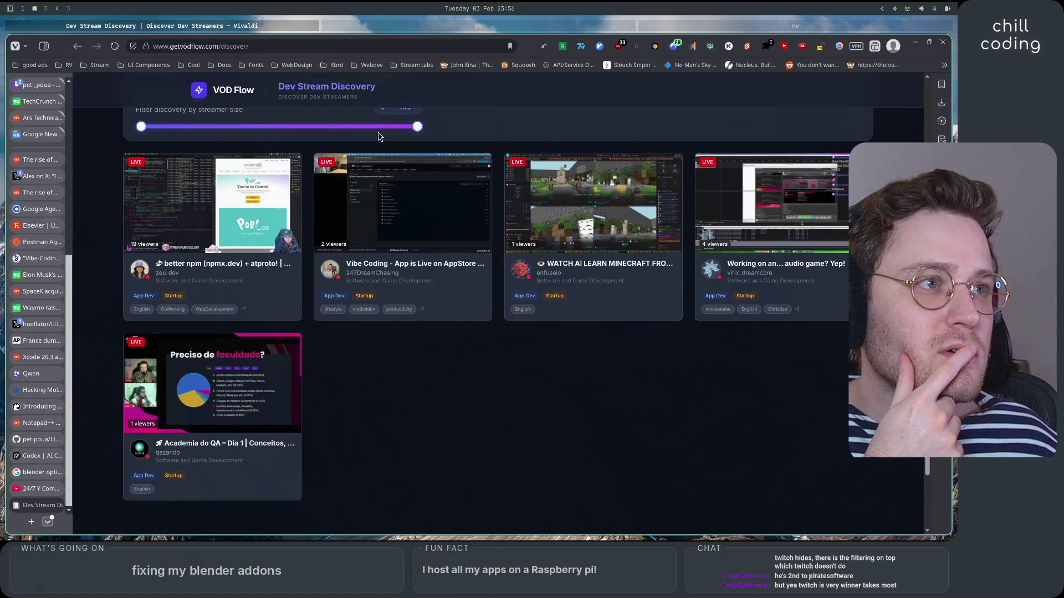
scroll(380, 137, "up", 2)
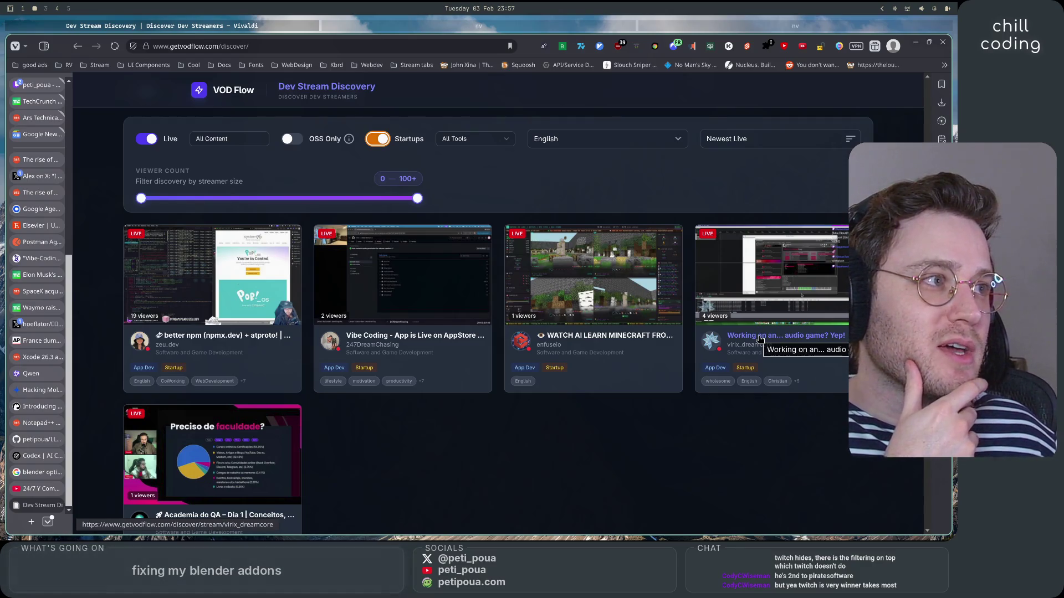
scroll(521, 481, "down", 3)
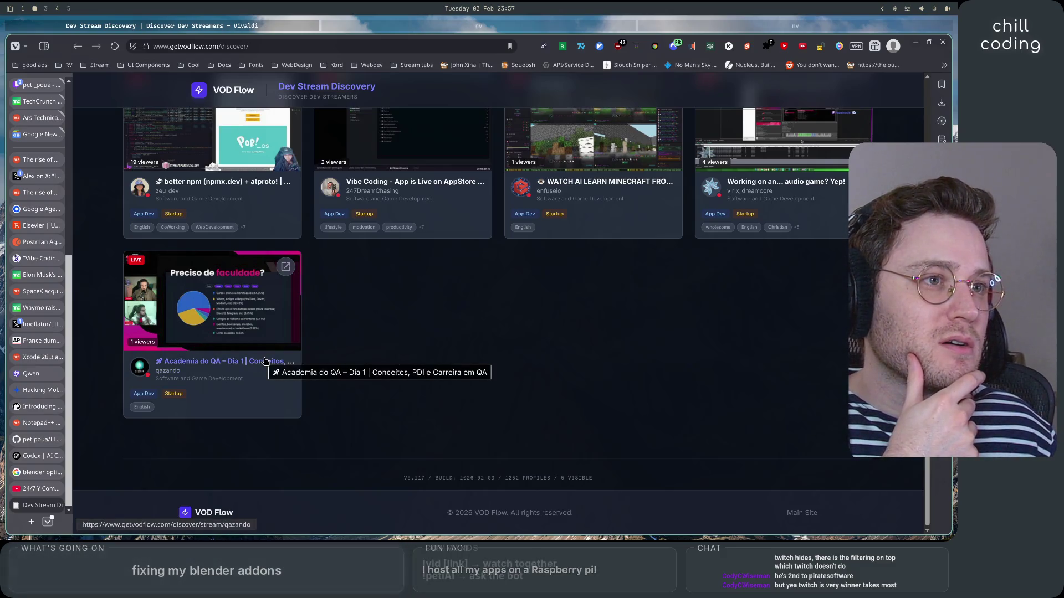
scroll(361, 401, "up", 2)
scroll(360, 401, "up", 2)
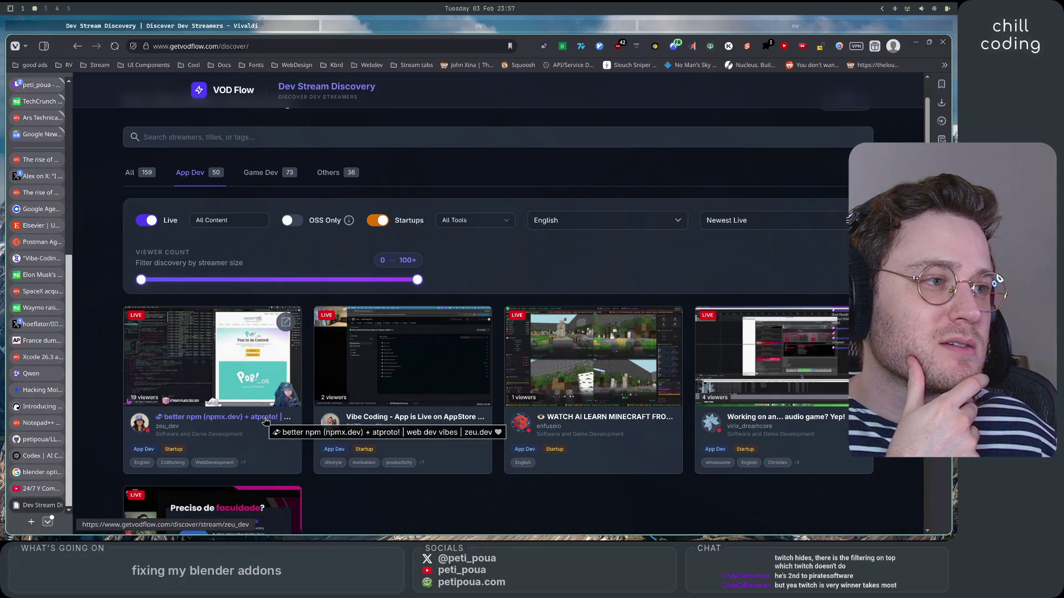
scroll(277, 430, "down", 1)
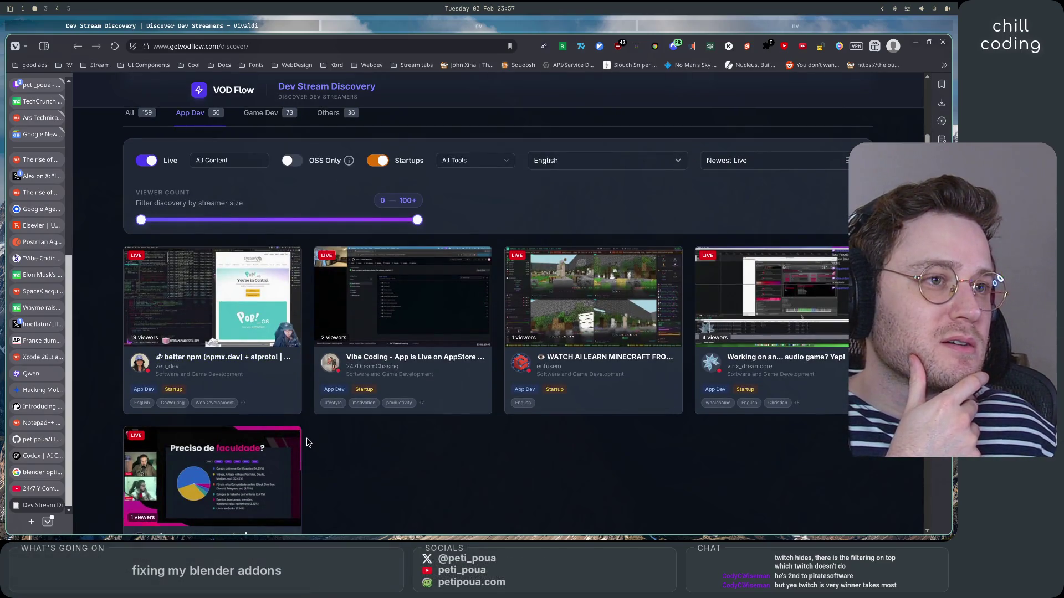
scroll(309, 442, "down", 1)
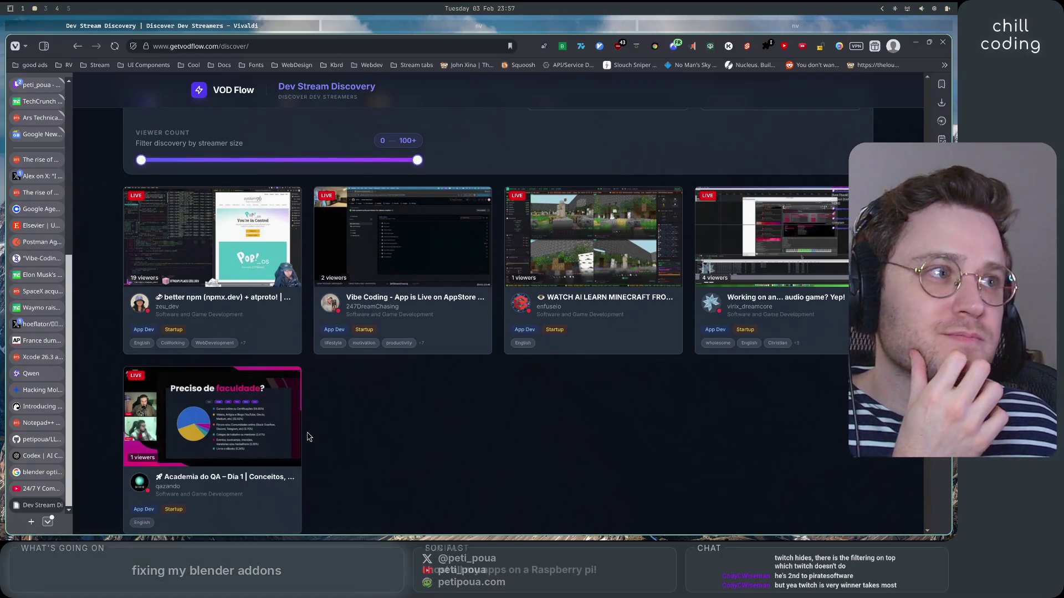
scroll(308, 437, "down", 1)
scroll(309, 437, "up", 2)
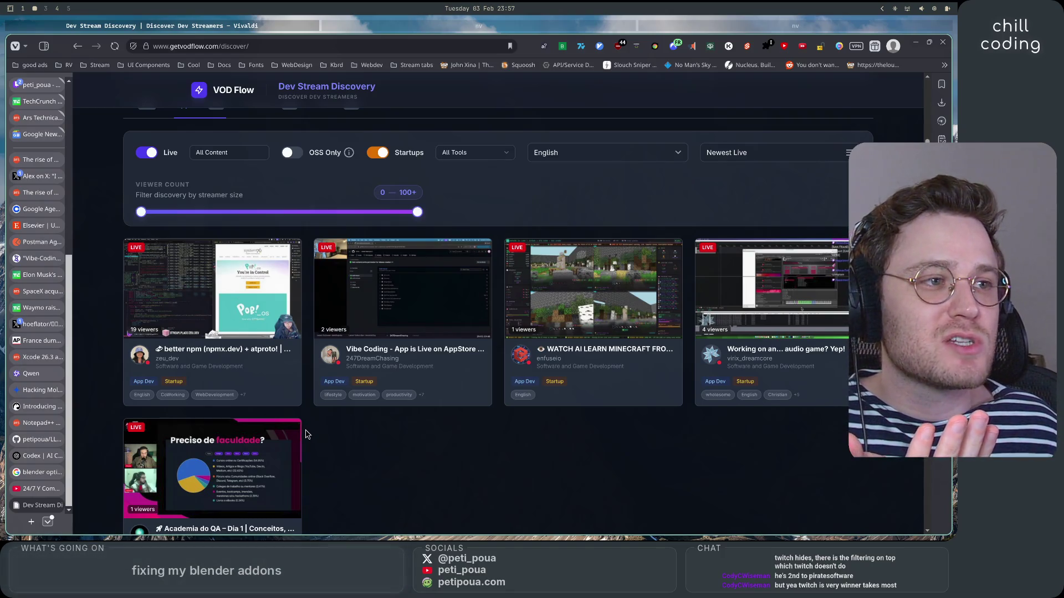
scroll(304, 432, "down", 1)
scroll(302, 427, "up", 1)
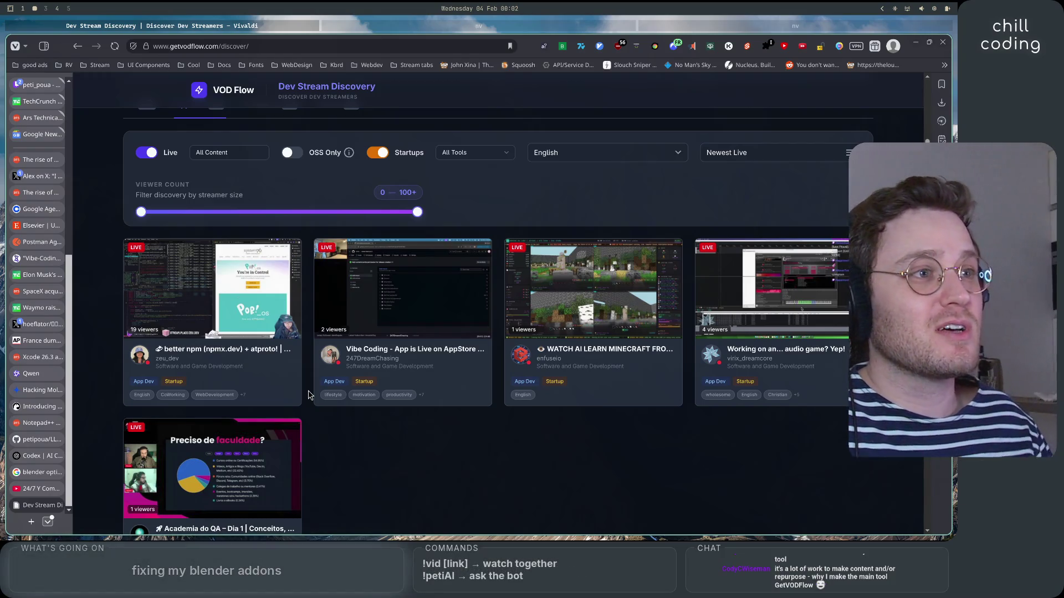
scroll(309, 394, "down", 5)
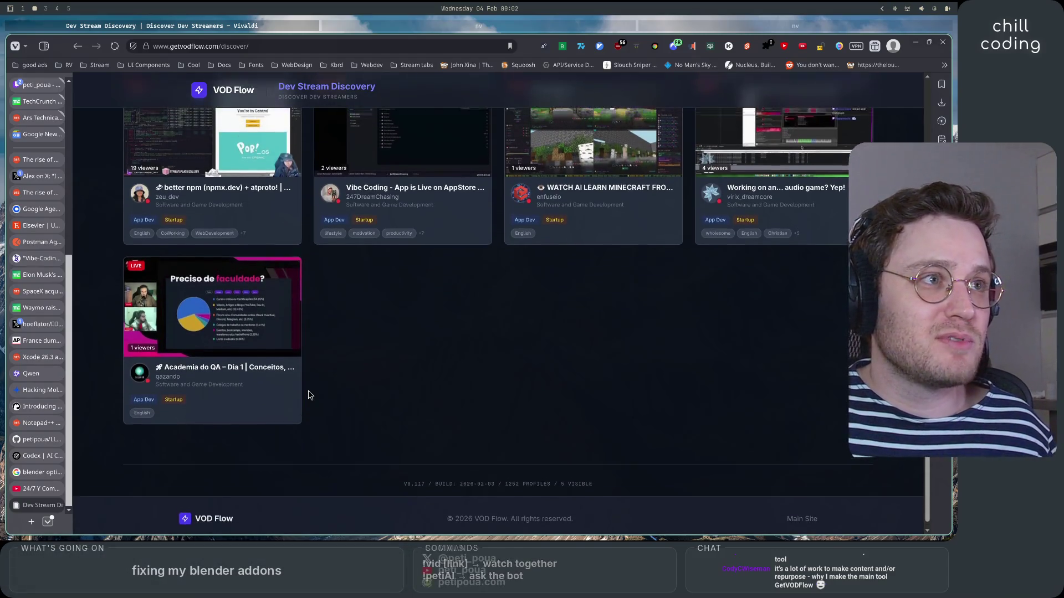
scroll(309, 394, "up", 4)
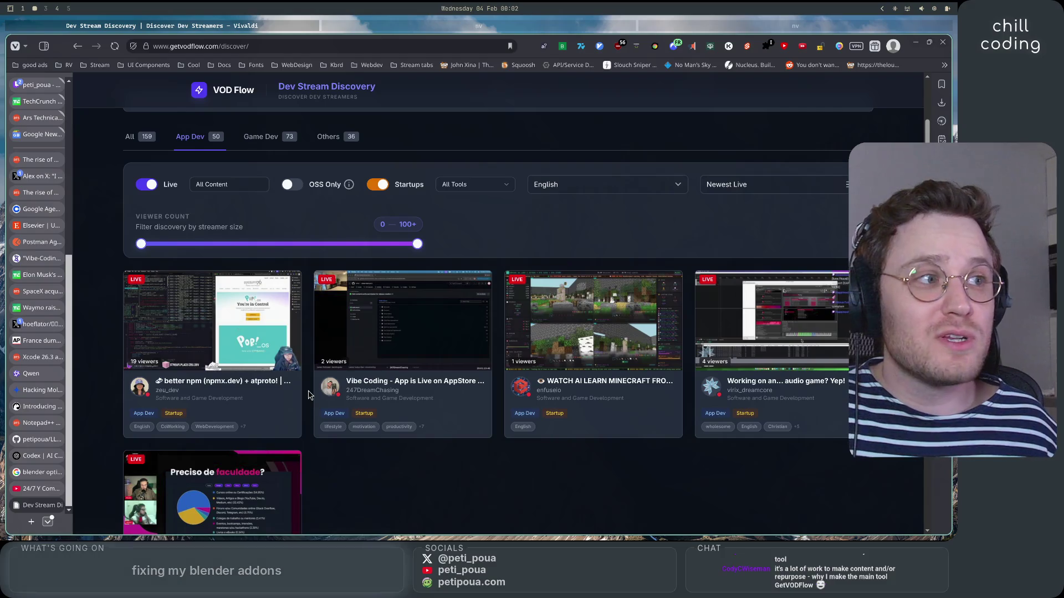
scroll(308, 395, "up", 1)
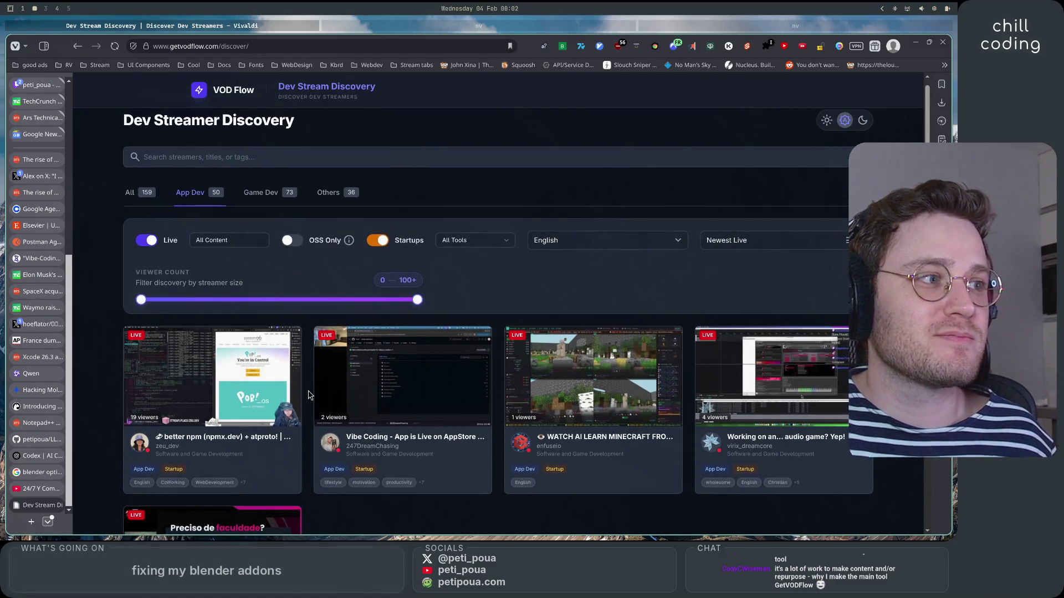
scroll(309, 394, "down", 1)
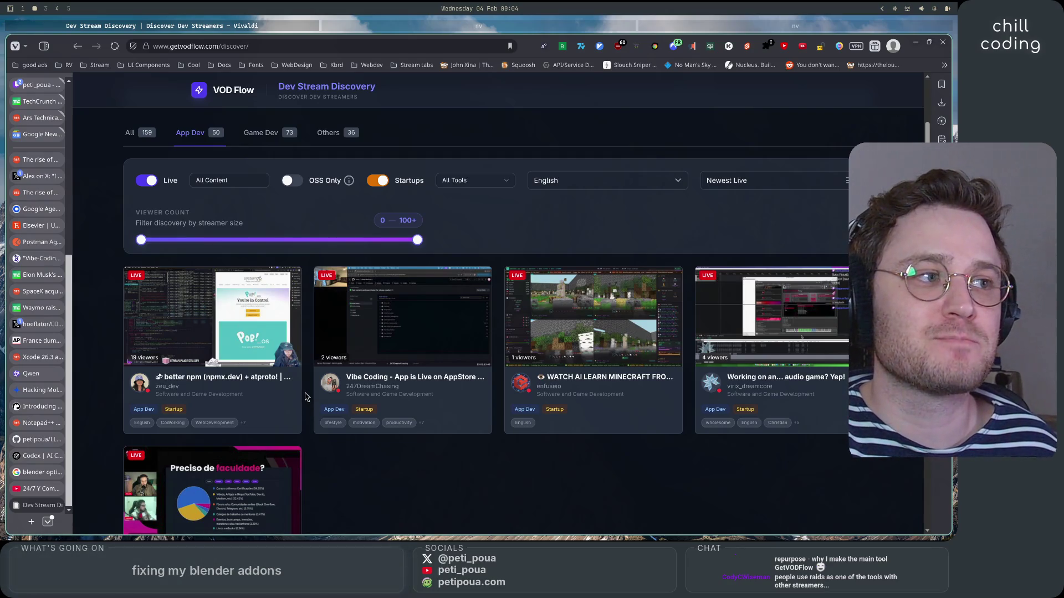
scroll(308, 395, "down", 2)
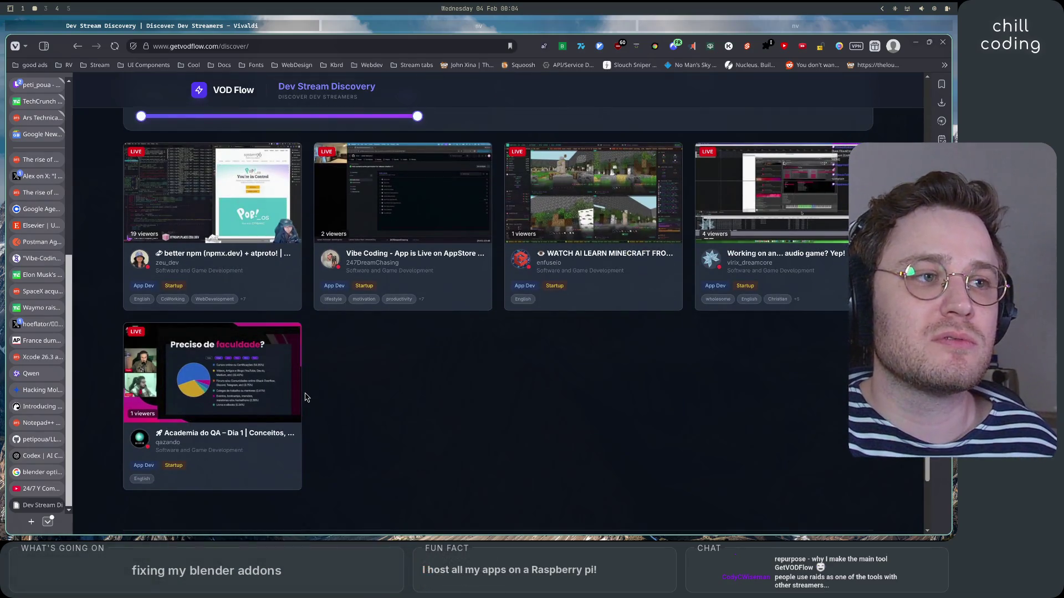
scroll(305, 397, "down", 2)
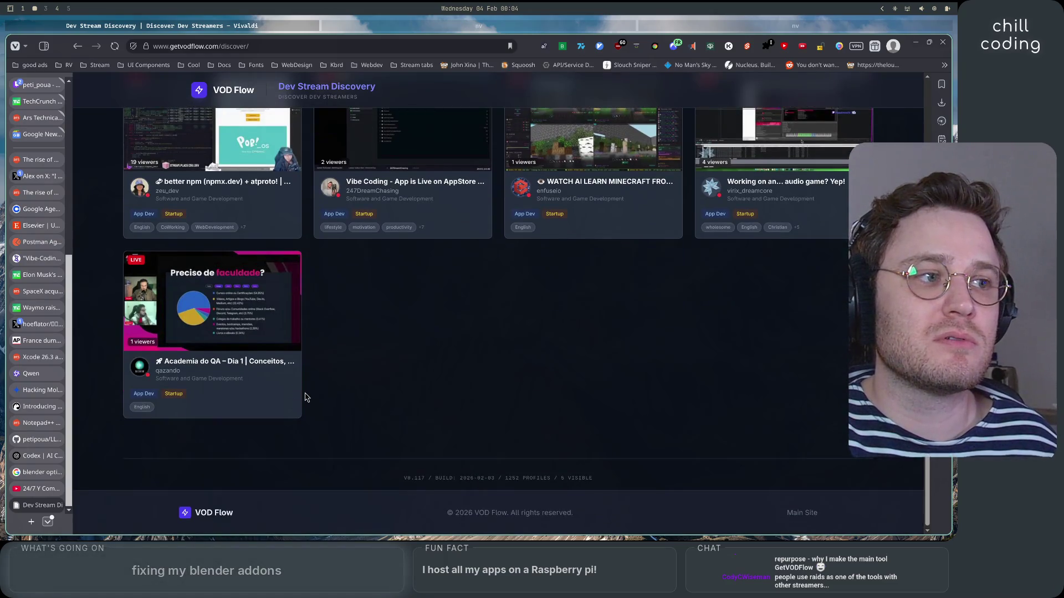
scroll(304, 397, "up", 4)
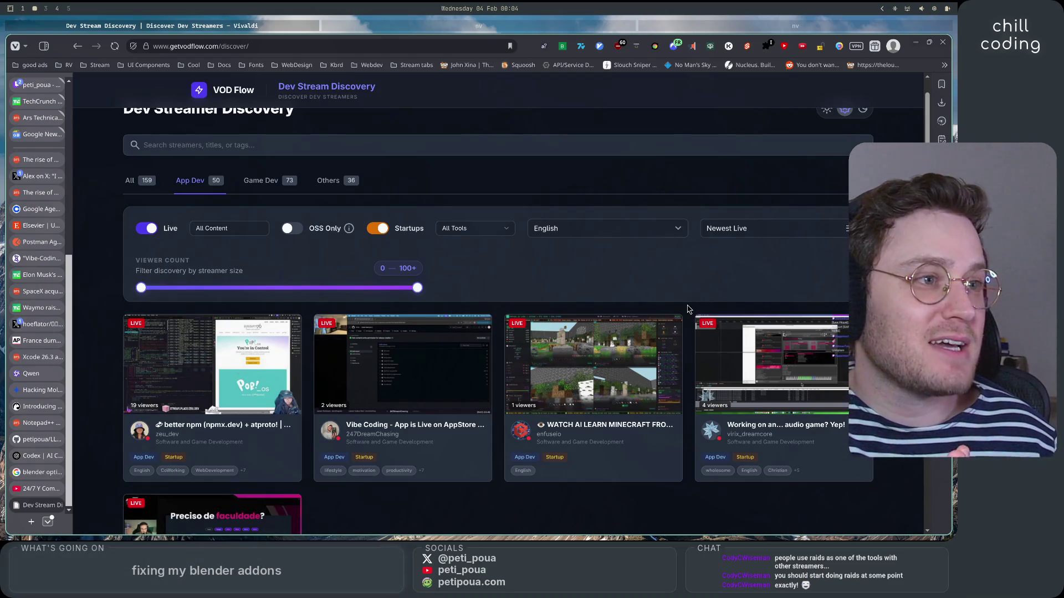
scroll(687, 309, "down", 2)
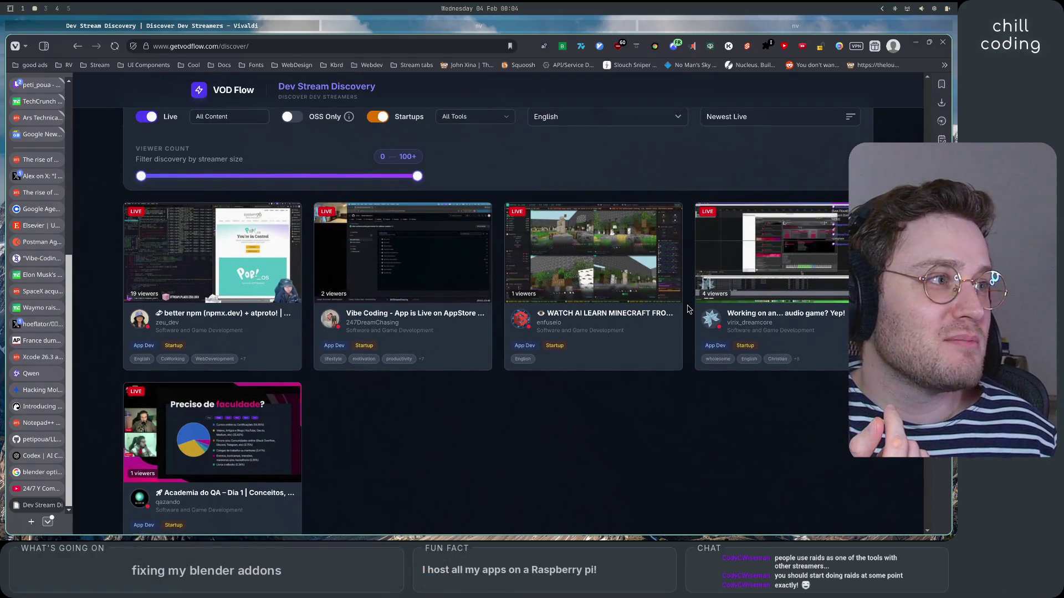
Open the first stream card in a new tab, see its 404 'Streamer not found', and go back to /discover/.
right_click(263, 324)
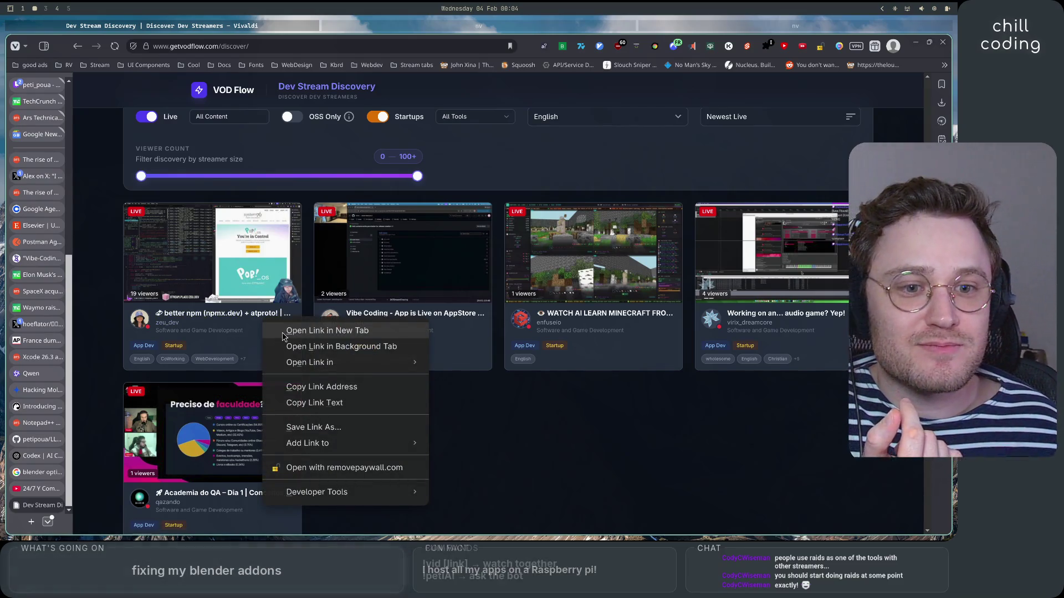
left_click(284, 332)
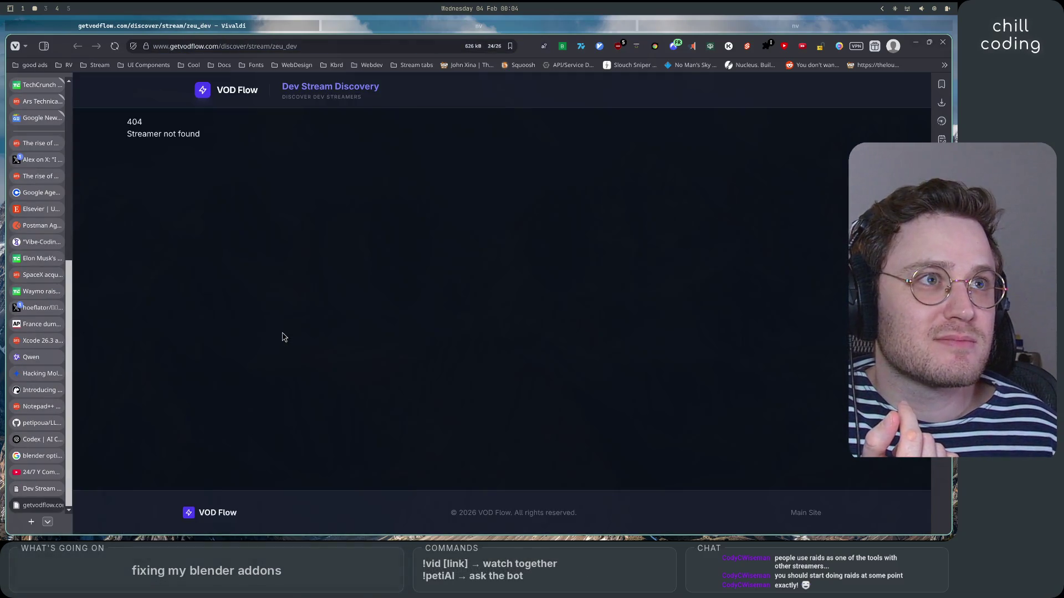
key("ctrl+Tab")
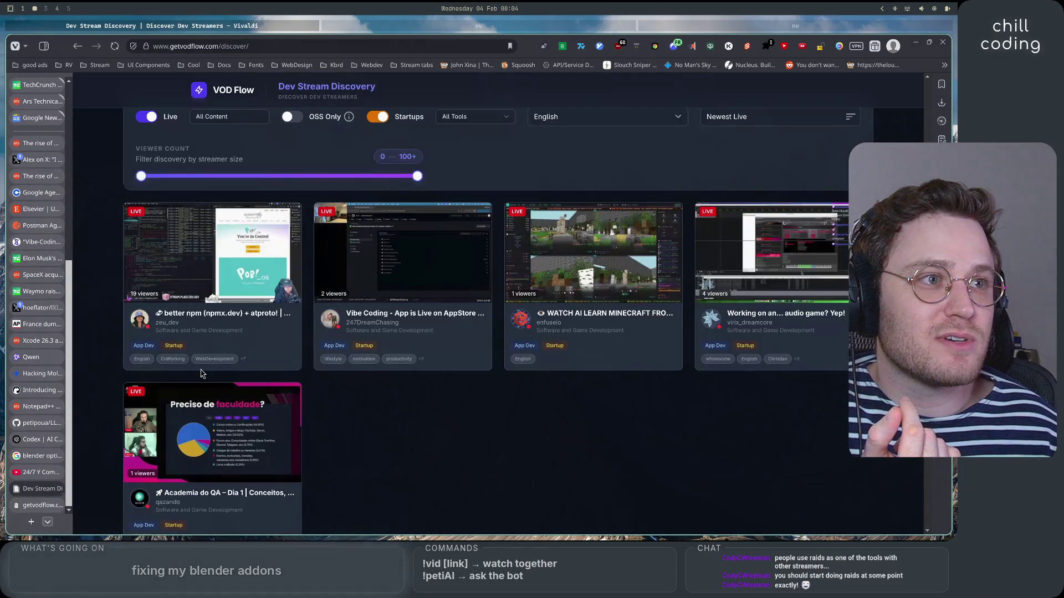
key("ctrl+Tab")
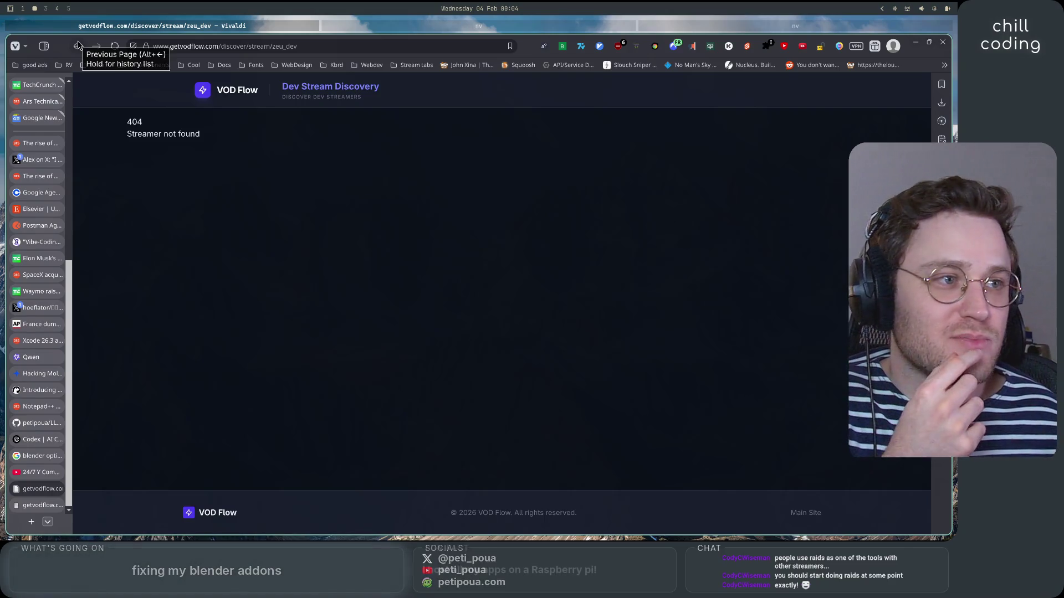
left_click(78, 45)
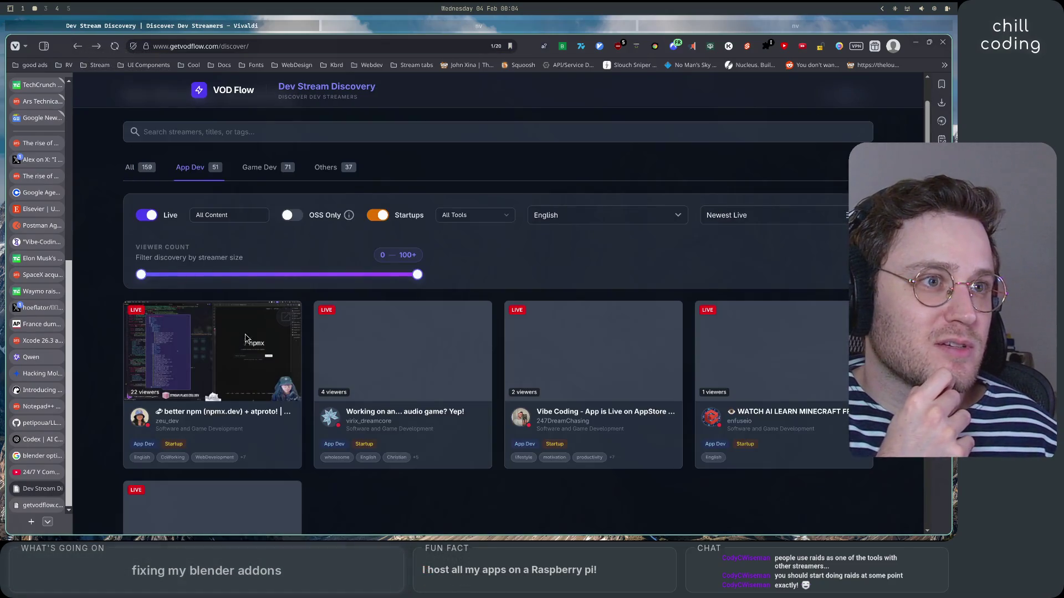
Open the top live streamer's (npmx.dev, 22 viewers) Twitch channel from the App Dev grid.
left_click(225, 417)
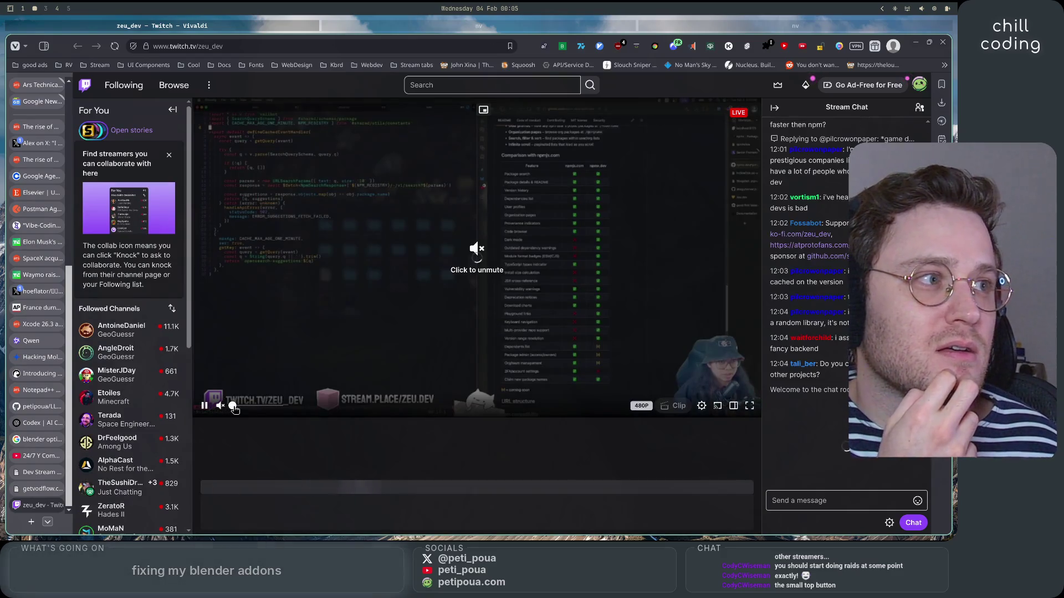
Unmute the live stream at 44% volume, then lower it to 16%.
mouse_move(233, 408)
left_mouse_down()
mouse_move(276, 407)
mouse_move(247, 409)
left_mouse_up()
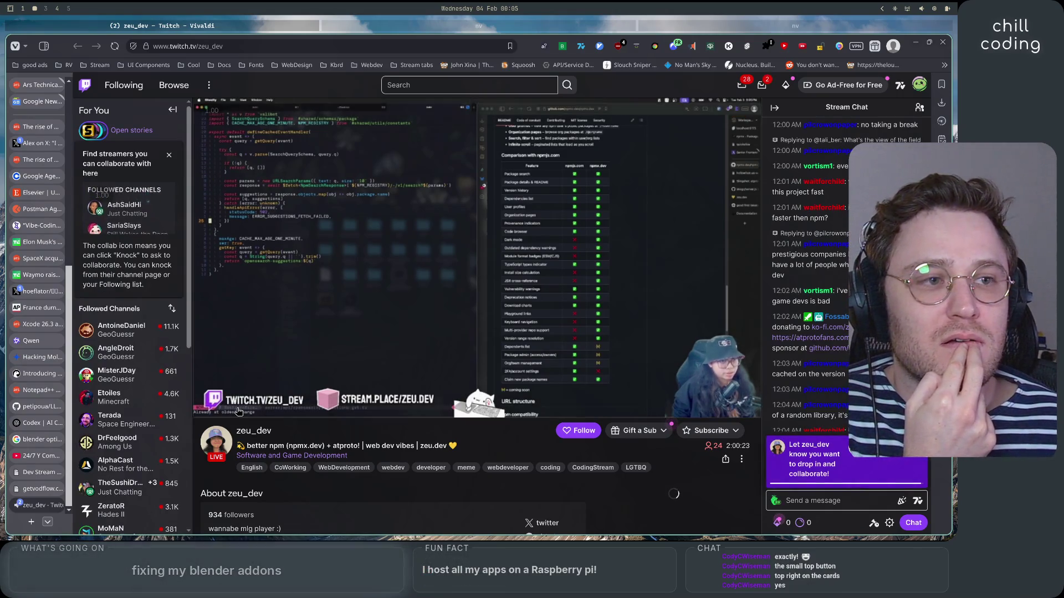
left_click(240, 408)
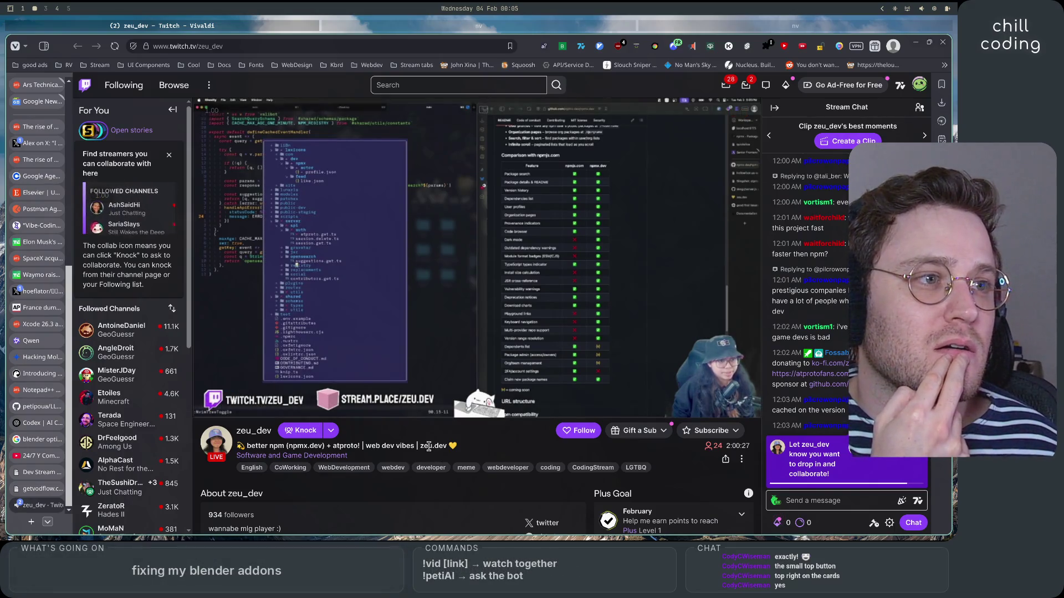
left_click_drag(343, 447, 403, 449)
left_click(490, 450)
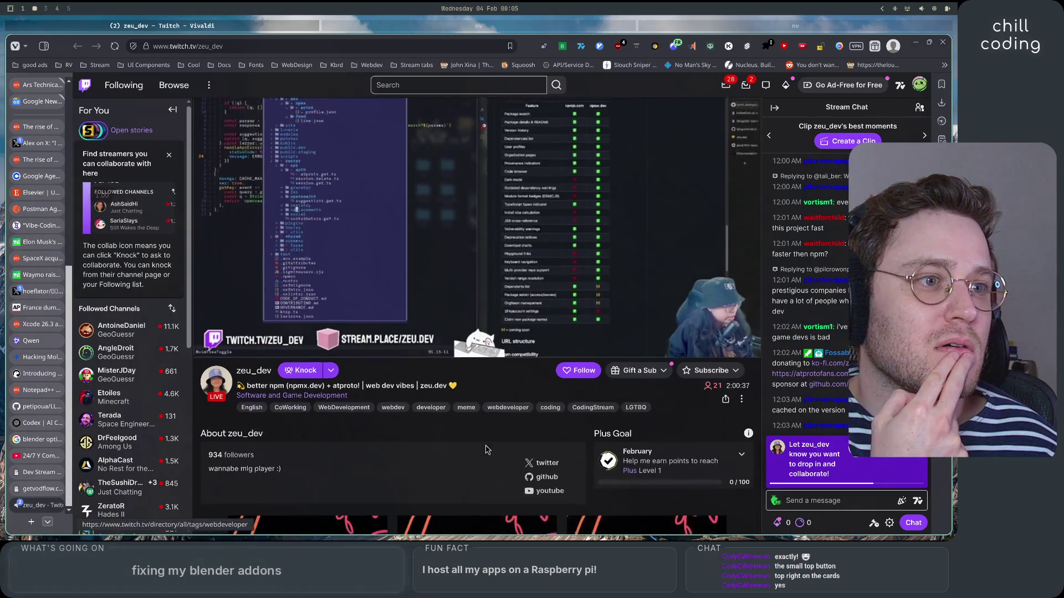
Read through the channel's About, Donate and Schedule panels below the player.
scroll(486, 449, "down", 2)
scroll(485, 449, "down", 2)
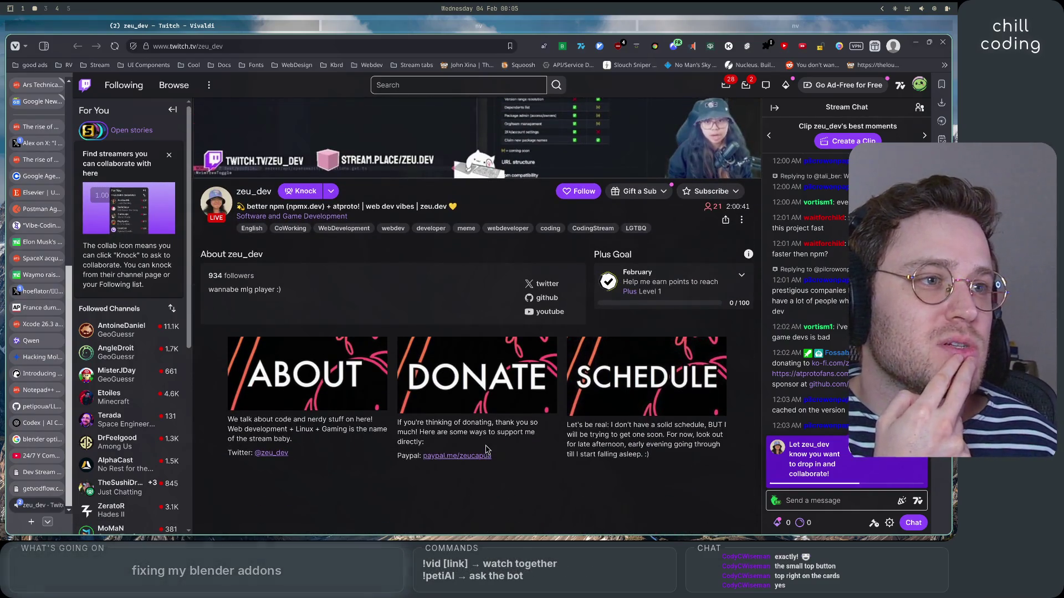
scroll(486, 449, "up", 1)
scroll(486, 450, "up", 1)
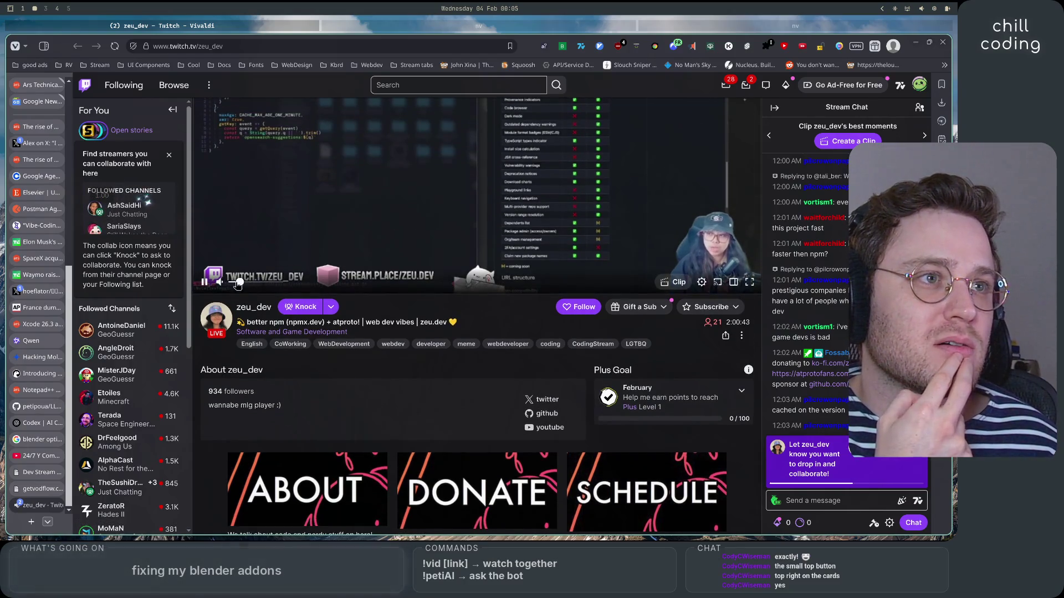
scroll(242, 343, "down", 3)
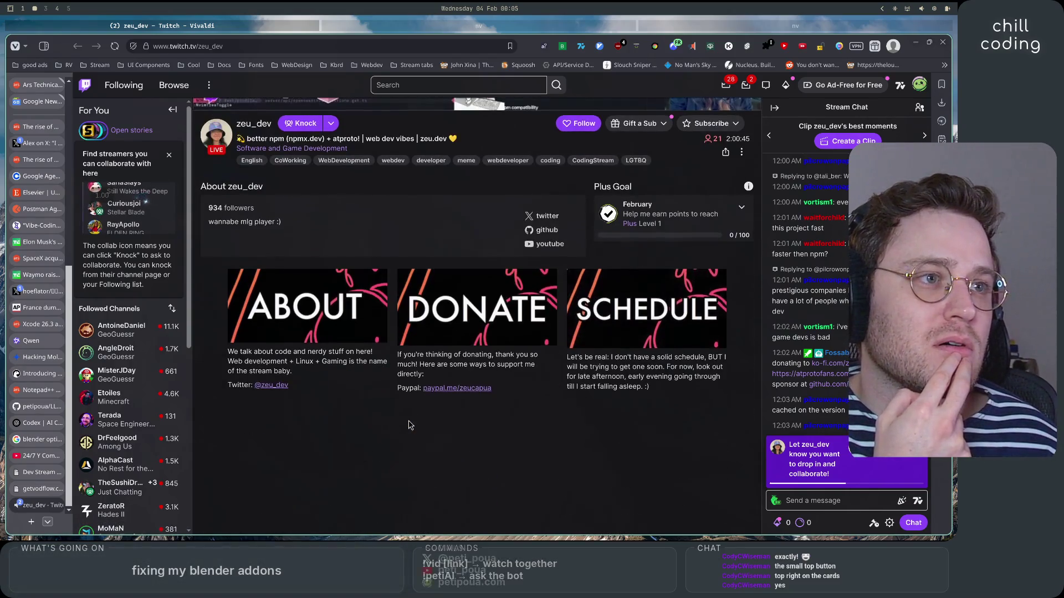
mouse_move(317, 356)
left_mouse_down()
mouse_move(376, 355)
mouse_move(262, 364)
left_mouse_up()
mouse_move(358, 372)
left_mouse_down()
mouse_move(737, 354)
mouse_move(617, 368)
mouse_move(709, 368)
mouse_move(633, 379)
mouse_move(651, 388)
left_mouse_up()
left_click(381, 375)
left_click(587, 359)
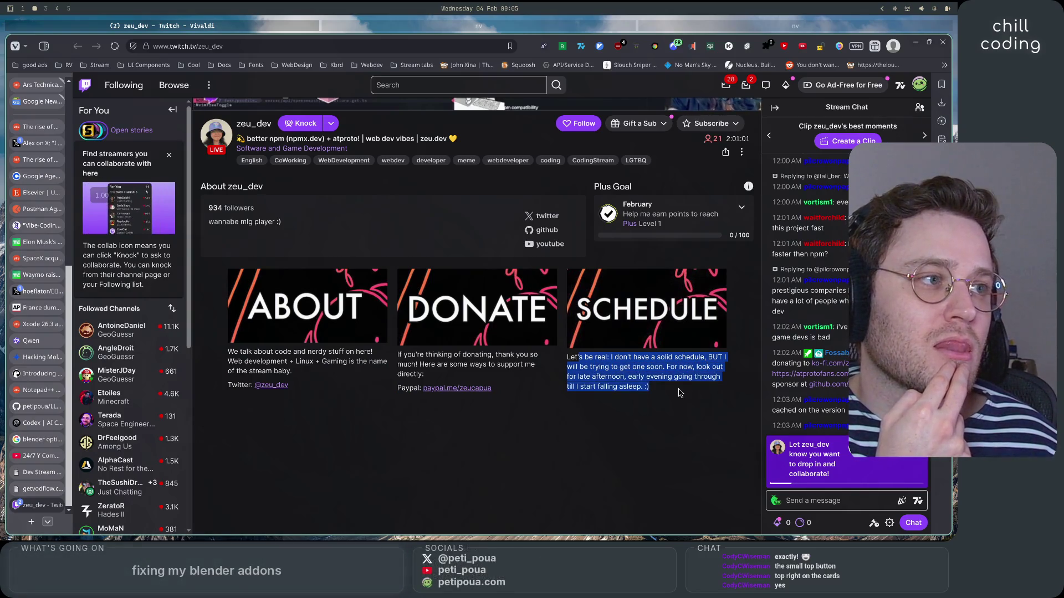
left_click(245, 368)
scroll(246, 369, "up", 4)
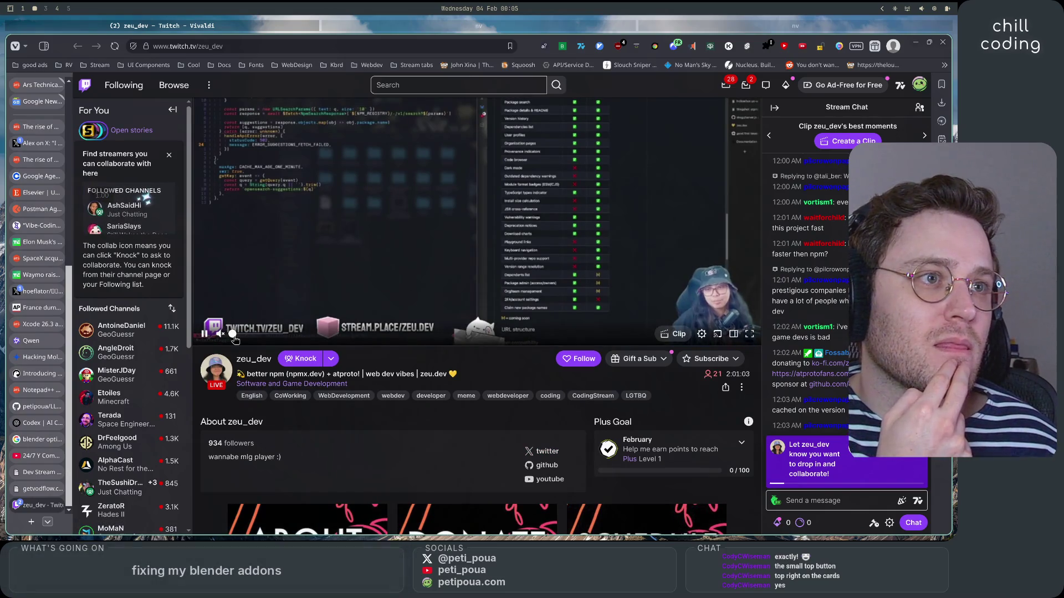
Turn the stream volume down to 3% and return to the VOD Flow 404 tab.
mouse_move(249, 340)
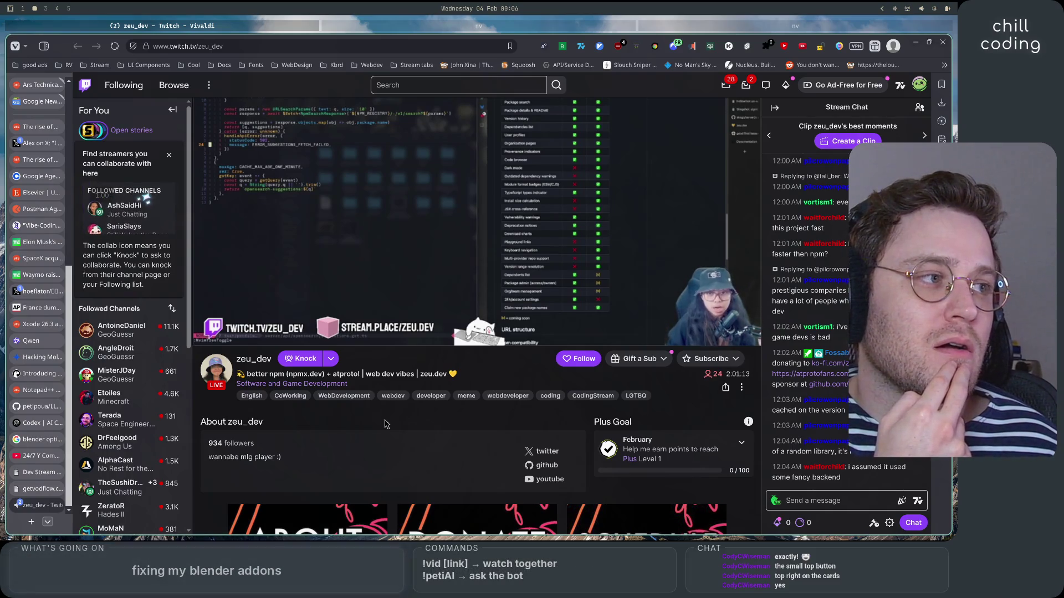
scroll(386, 424, "down", 2)
scroll(332, 410, "up", 3)
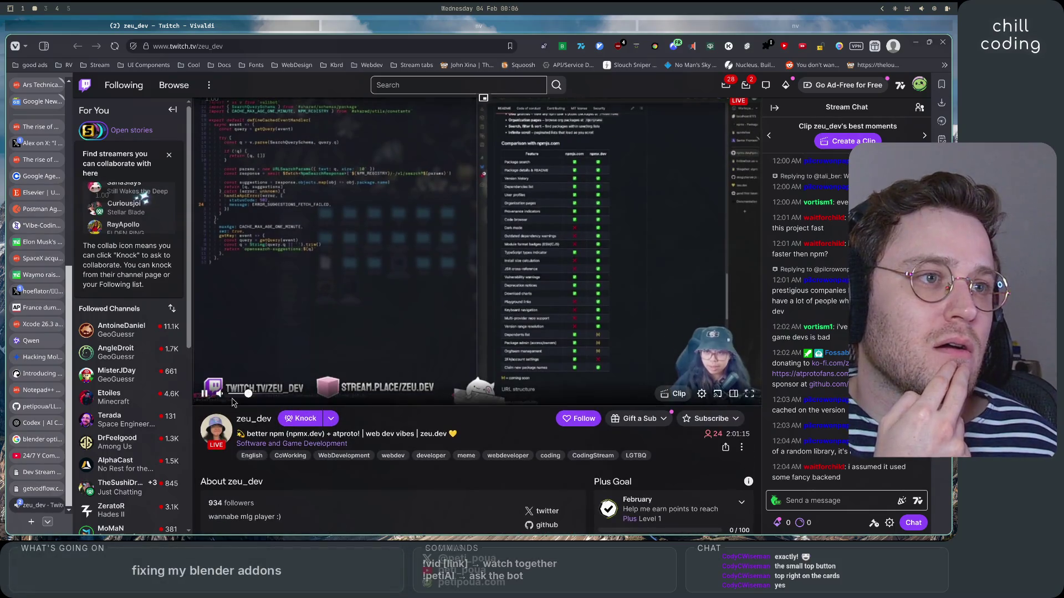
left_click(235, 393)
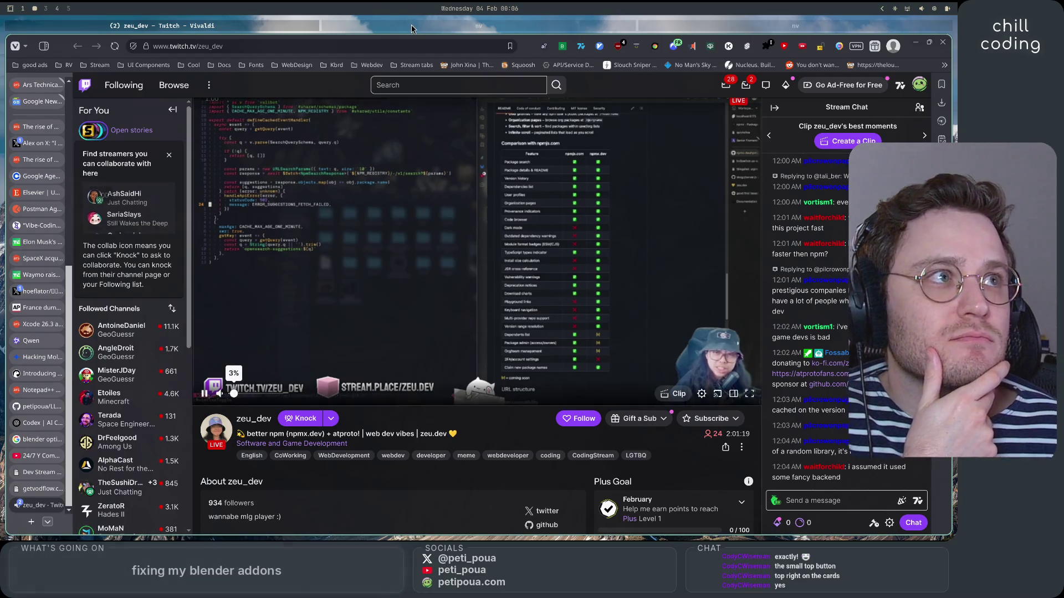
left_click(33, 490)
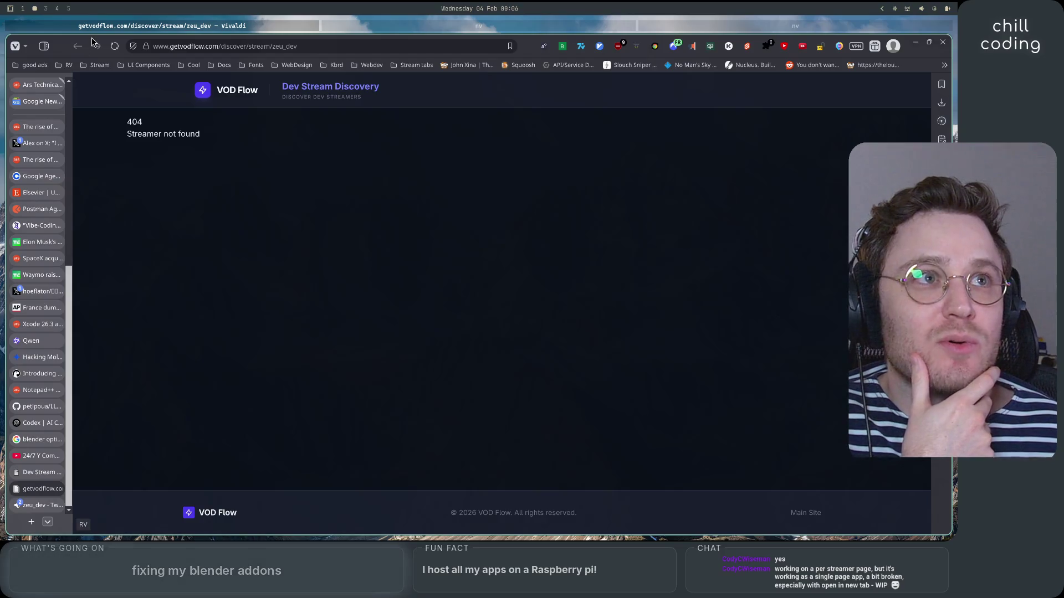
Glance at Neovim, then go back to the browser's npmx.dev Twitch stream tab.
left_click(476, 27)
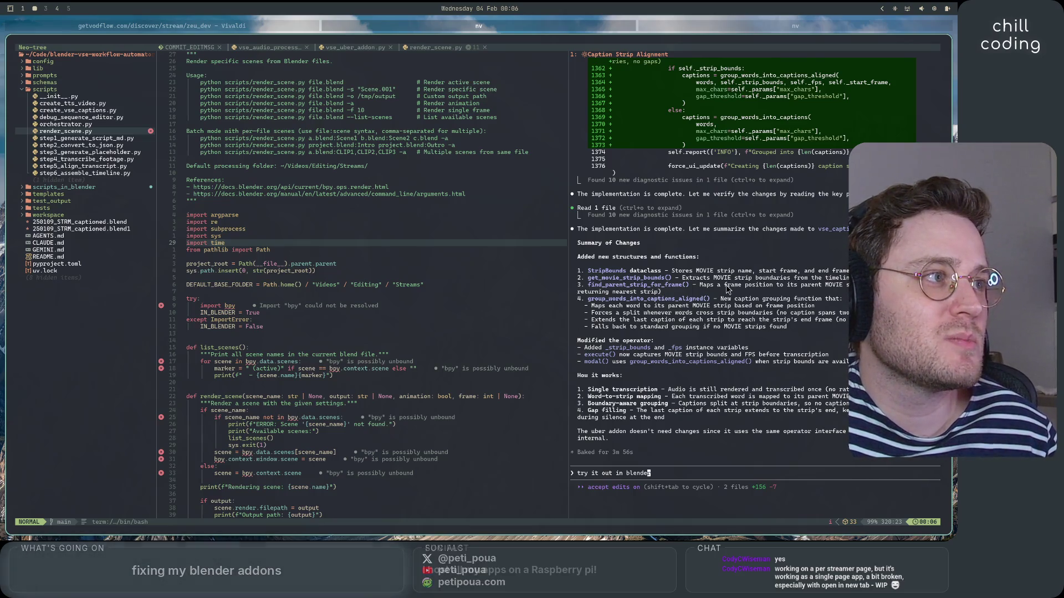
key("super+Left")
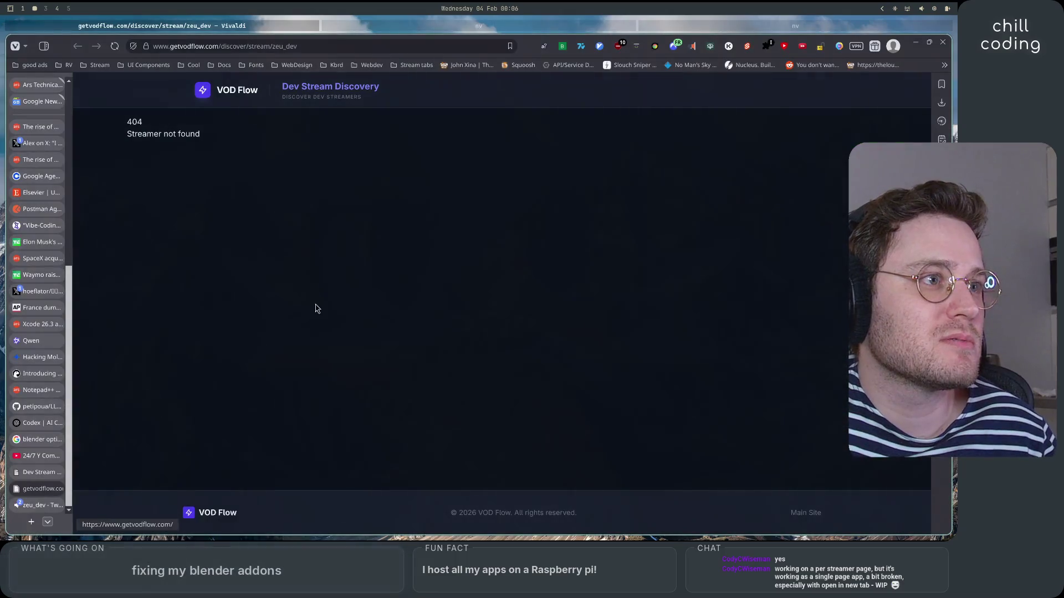
left_click(36, 505)
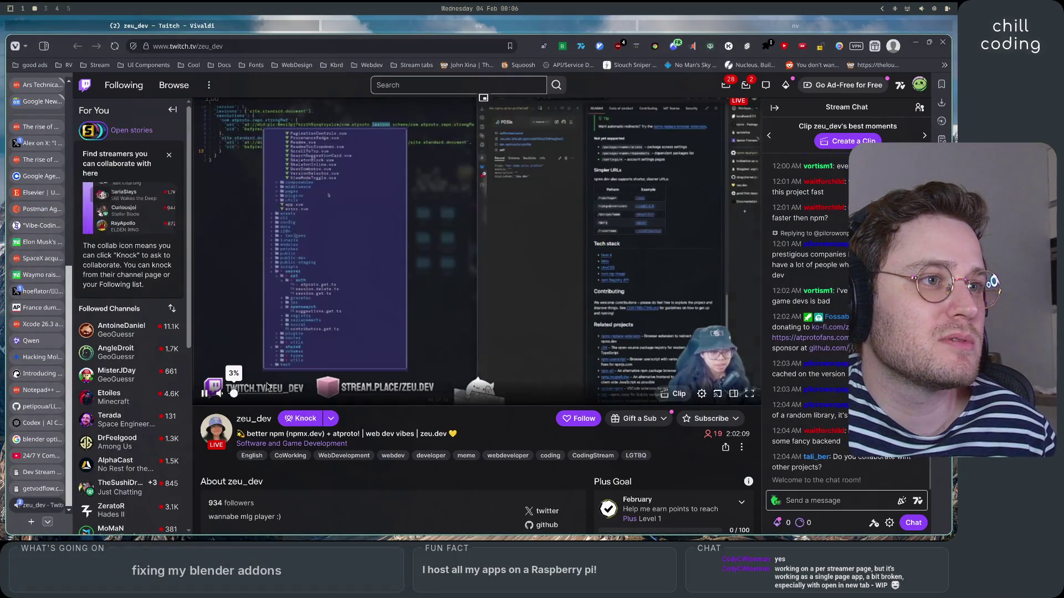
Return to Neovim, scroll the Claude Code caption-alignment summary, and start replying 'ok but'.
key("super+Right")
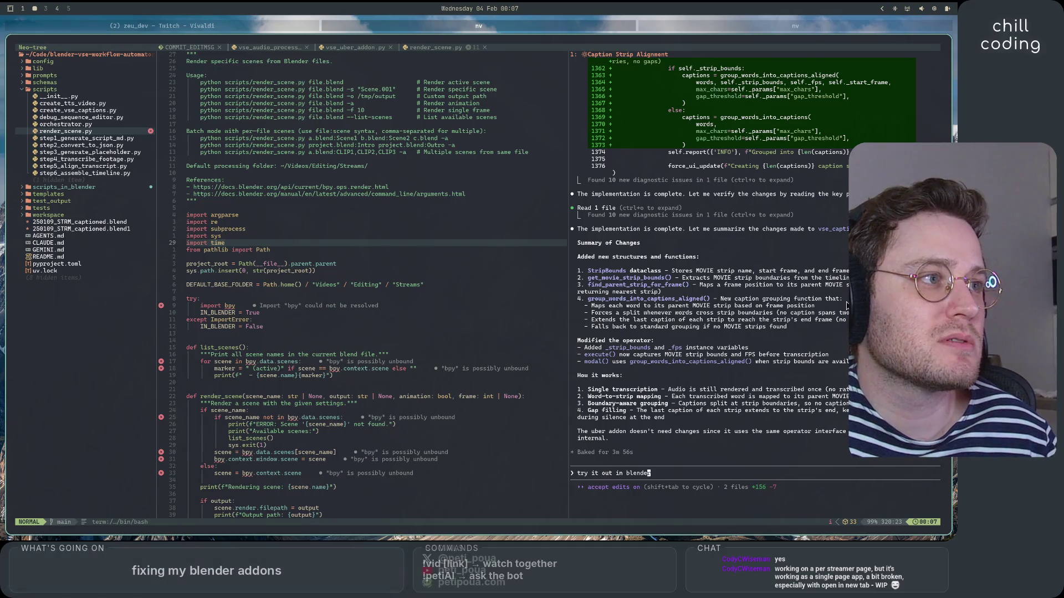
scroll(846, 306, "down", 2)
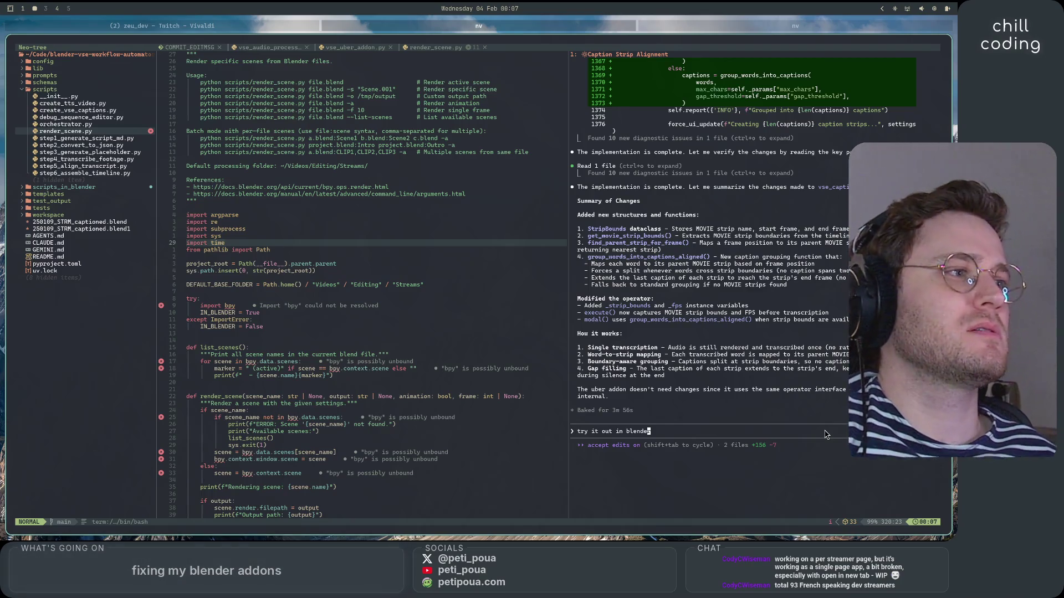
type("i")
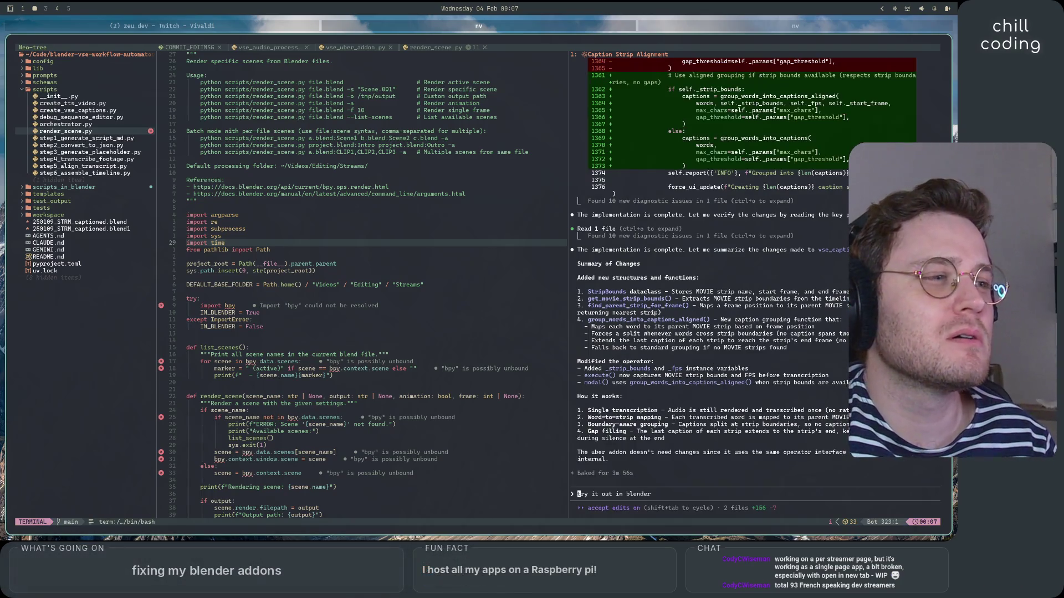
type("ok but ")
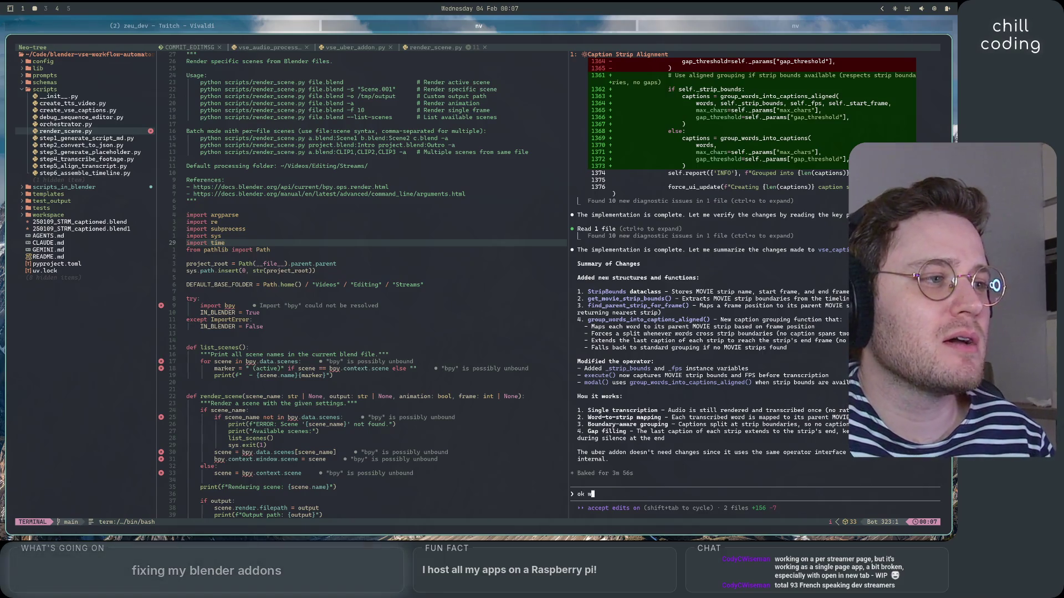
type("t if the")
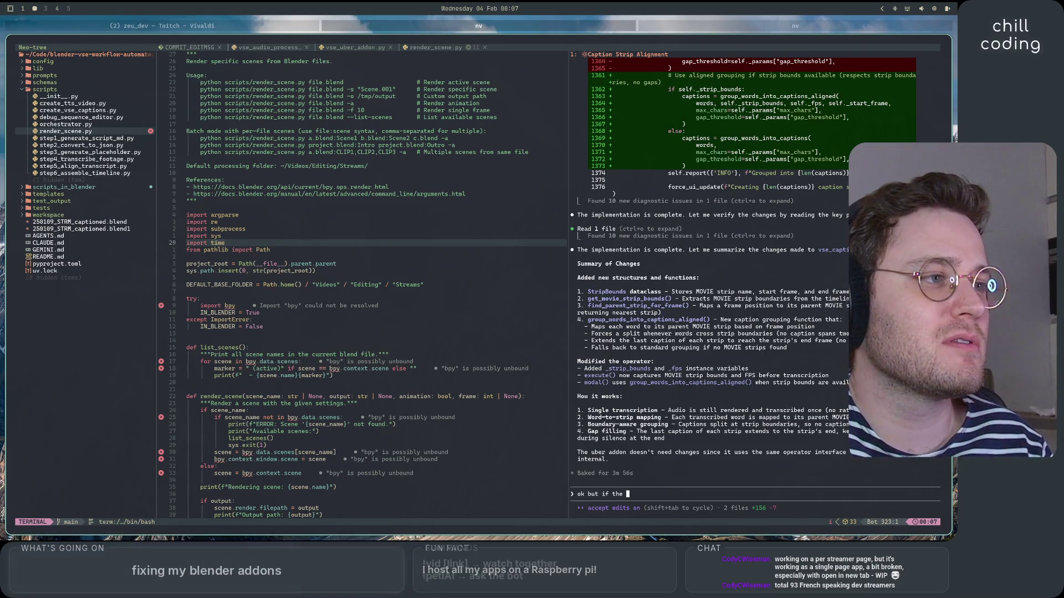
Send Claude Code the follow-up: with point 3, strips cut between two words get one word too many.
key("BackSpace")
key("BackSpace")
key("BackSpace")
type("oor")
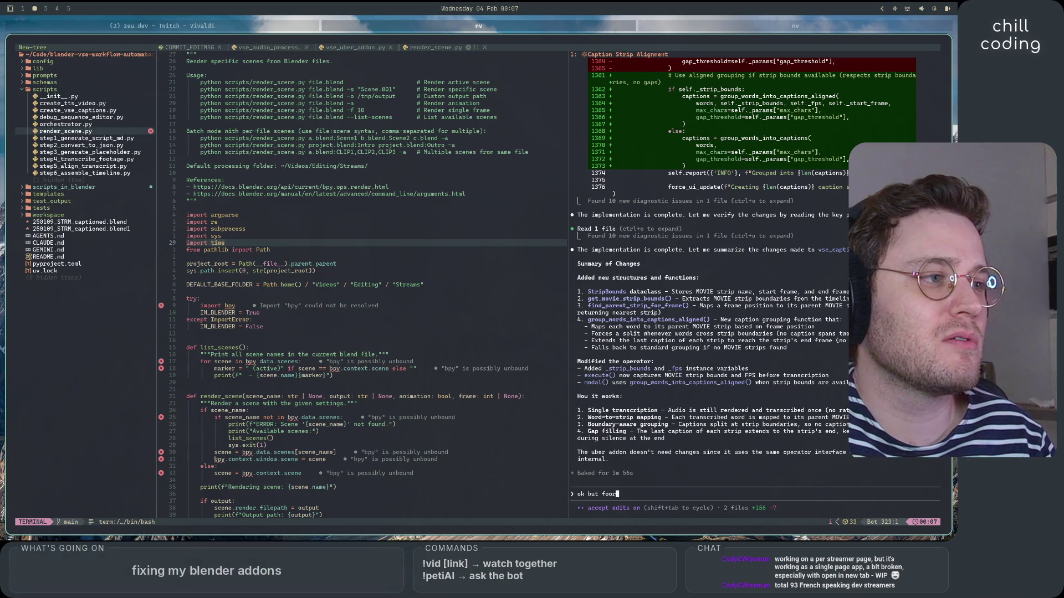
key("BackSpace")
type("r 3., if")
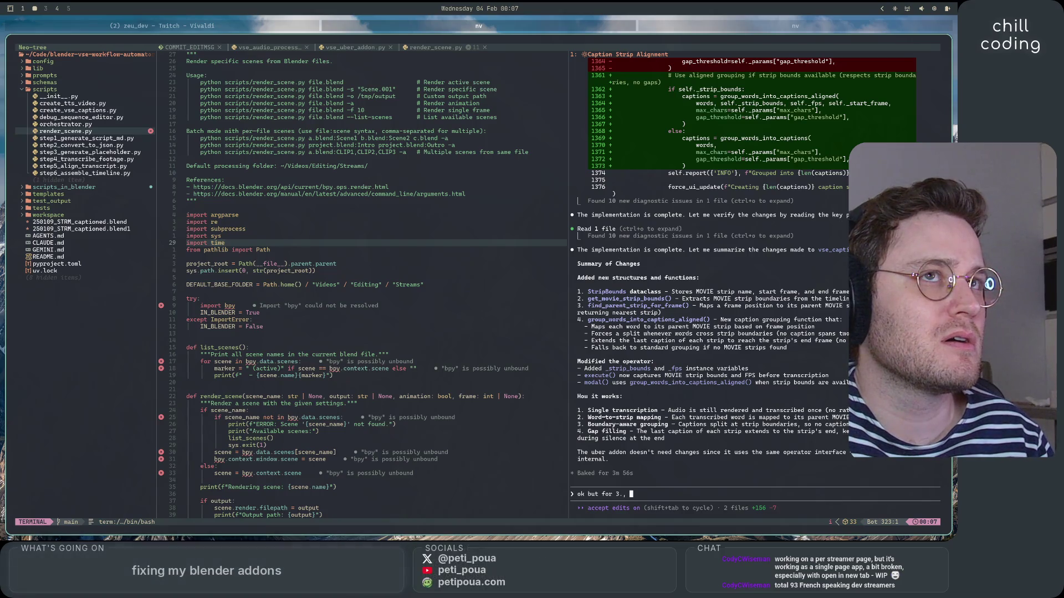
type(" the strip with two words ")
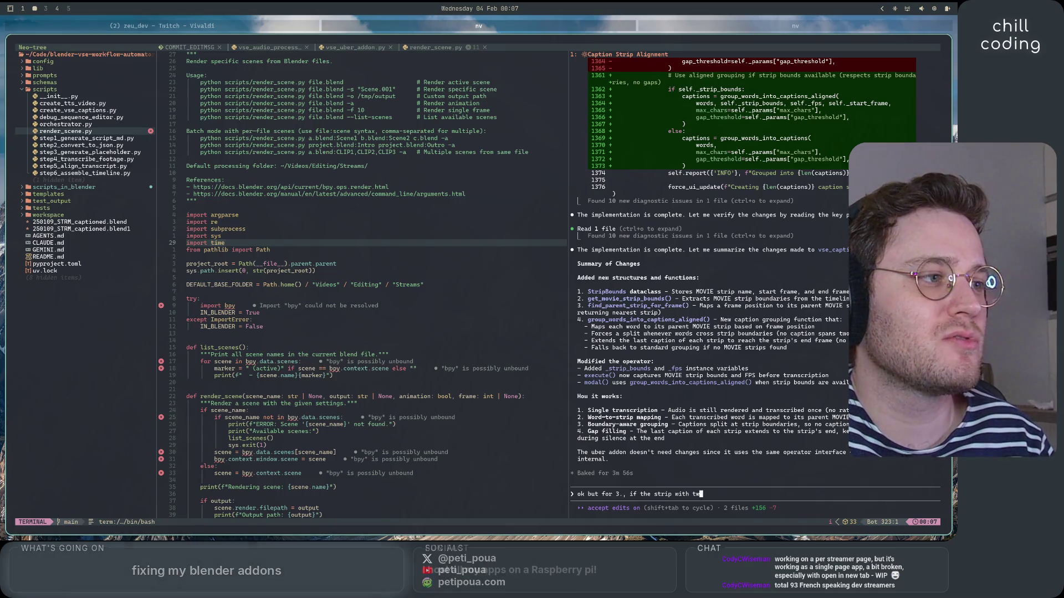
type("(b")
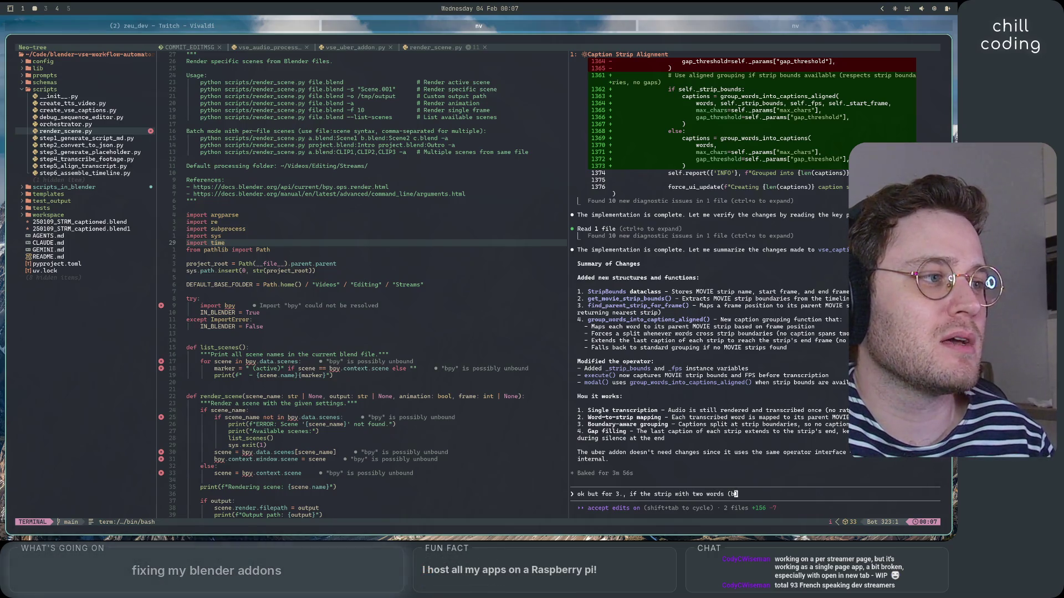
key("BackSpace")
type("end/")
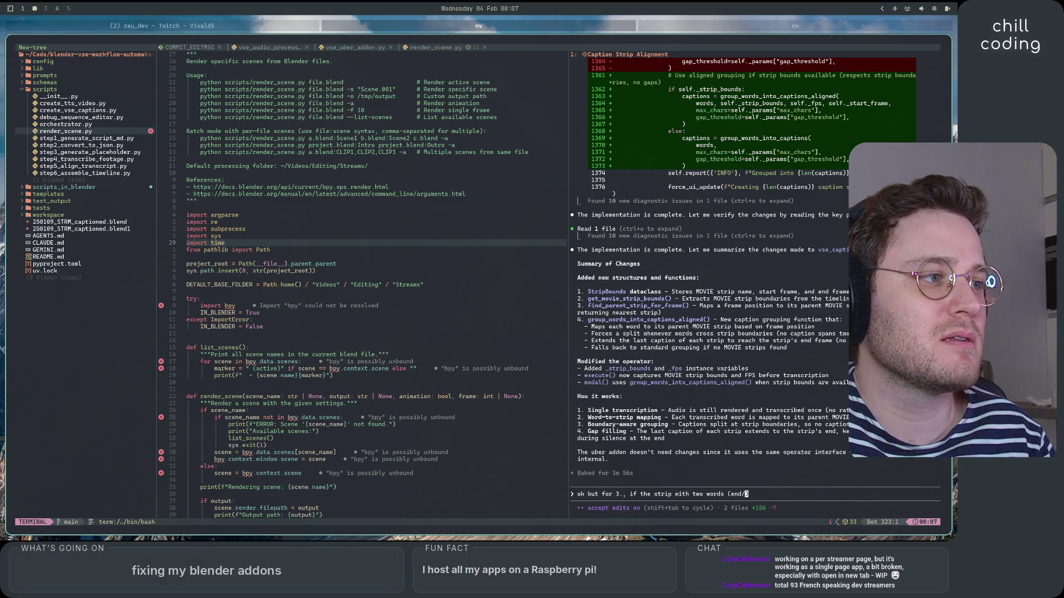
type("+bengin")
type("inn")
type("s)")
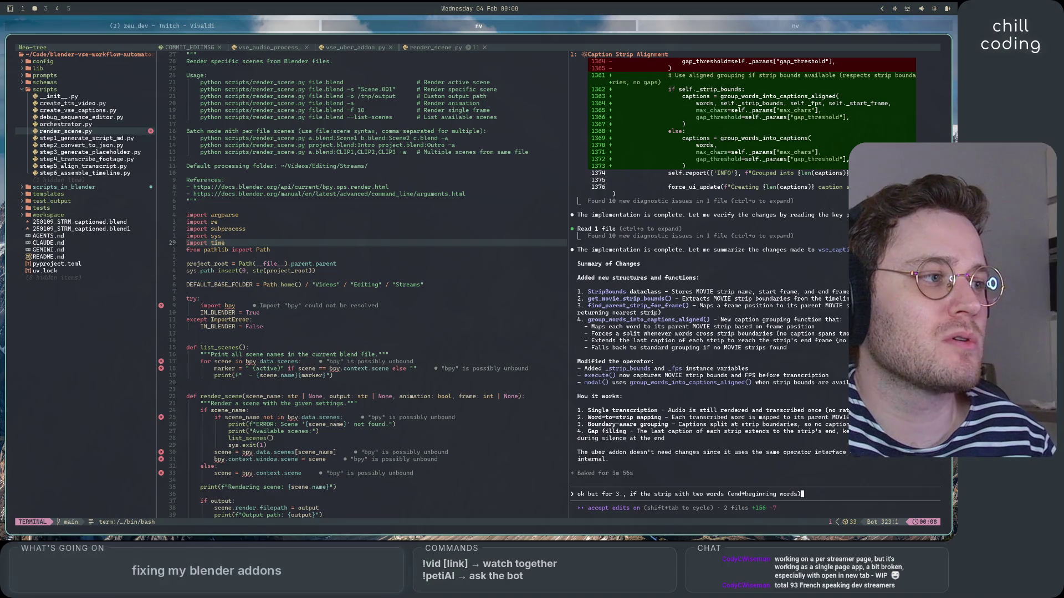
key("BackSpace")
key("BackSpace")
type("s cut this c")
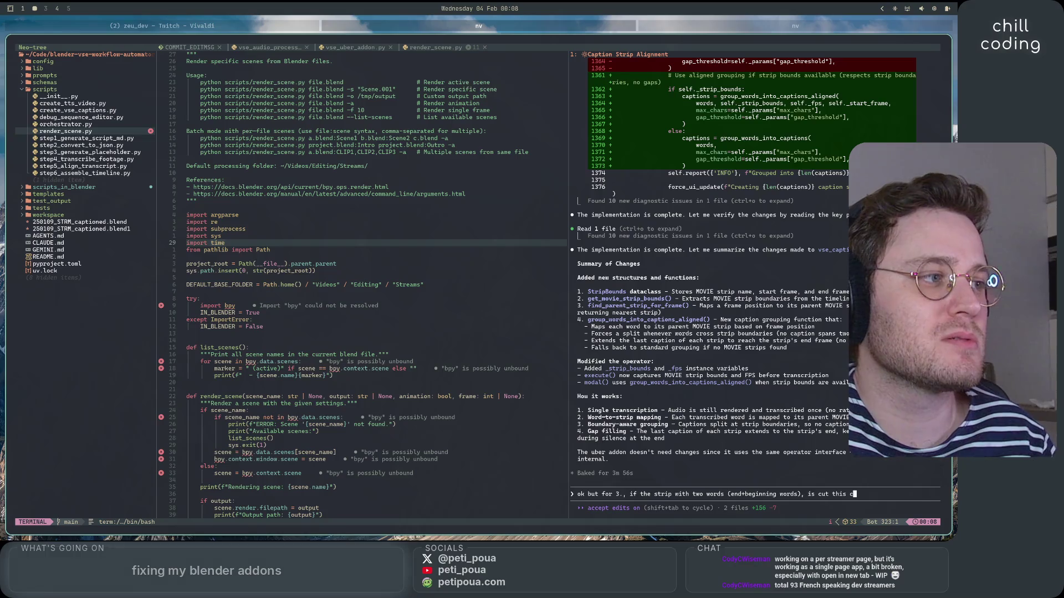
key("BackSpace")
type("way, then ")
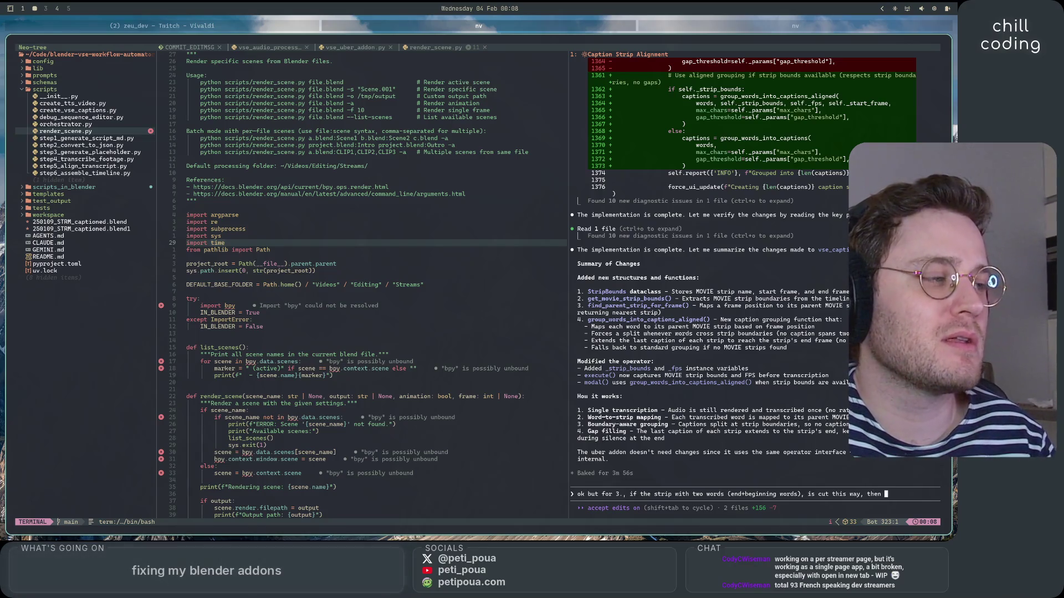
type("each video strip will just have a word ")
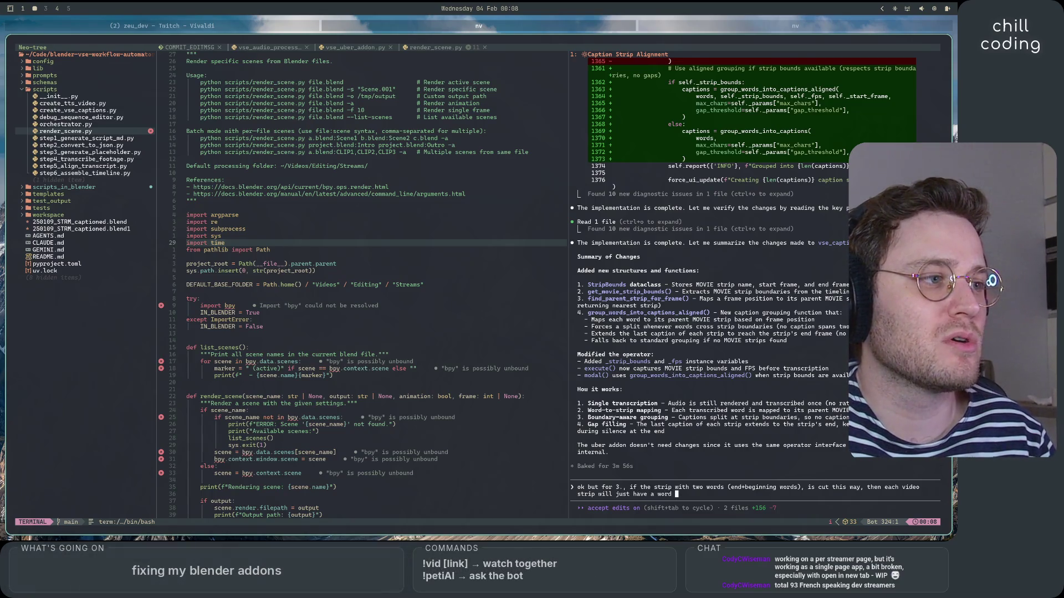
type("too much compared to wh")
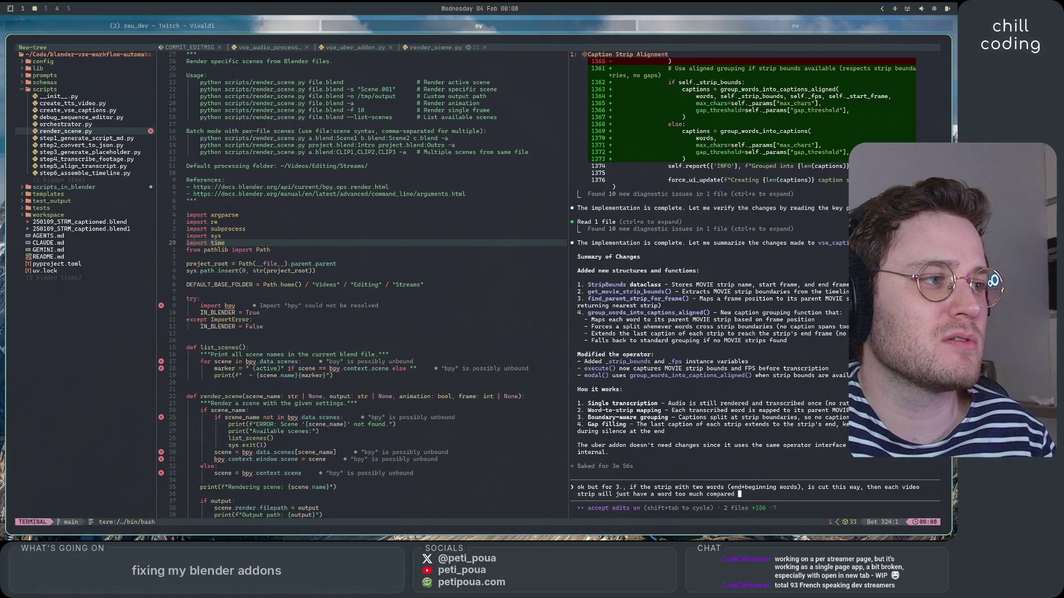
type("at is")
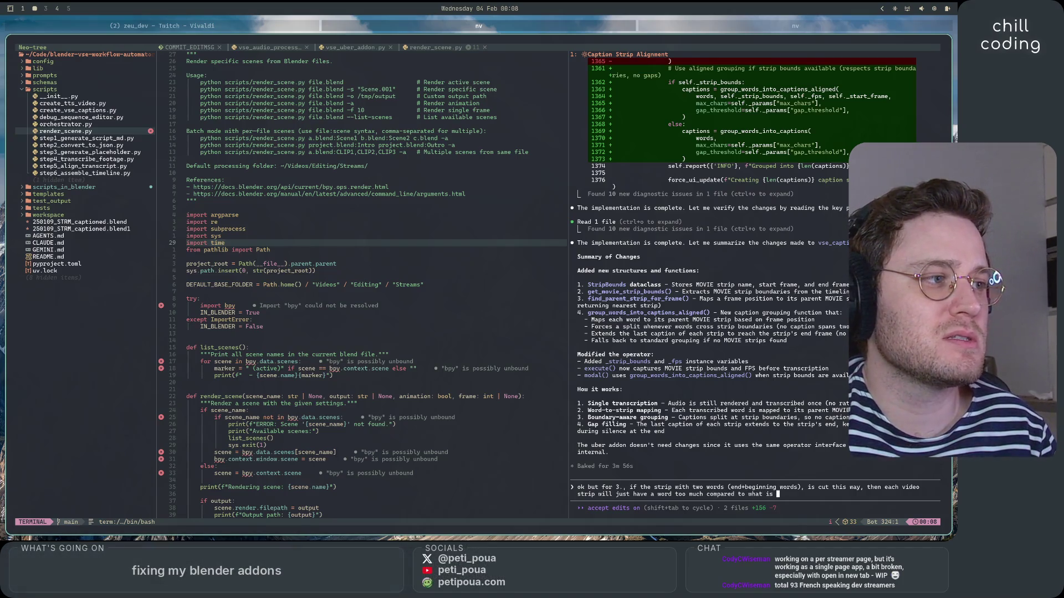
type(" said int the st")
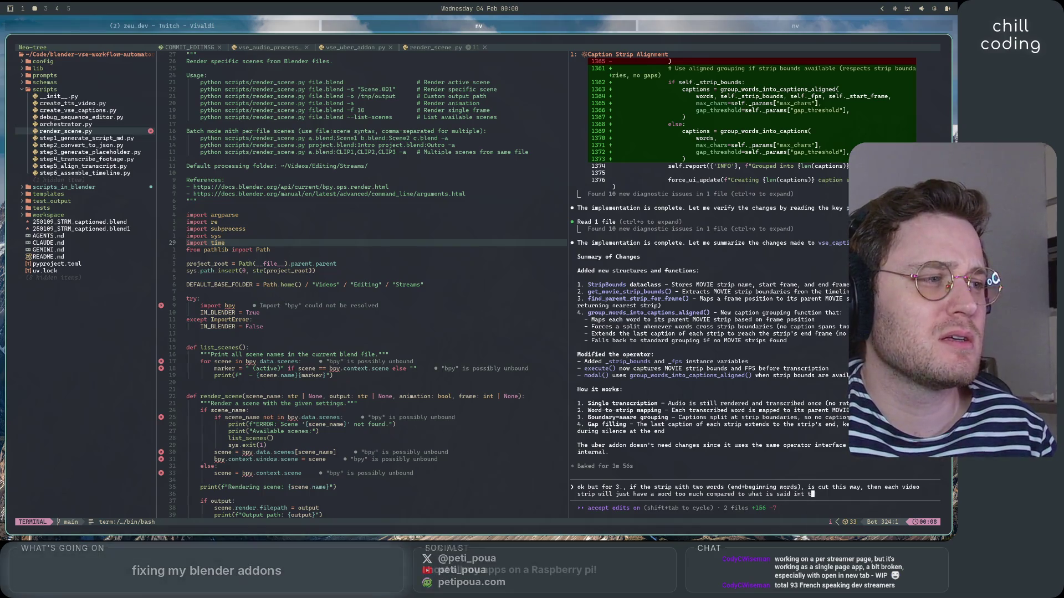
type("rip, no?")
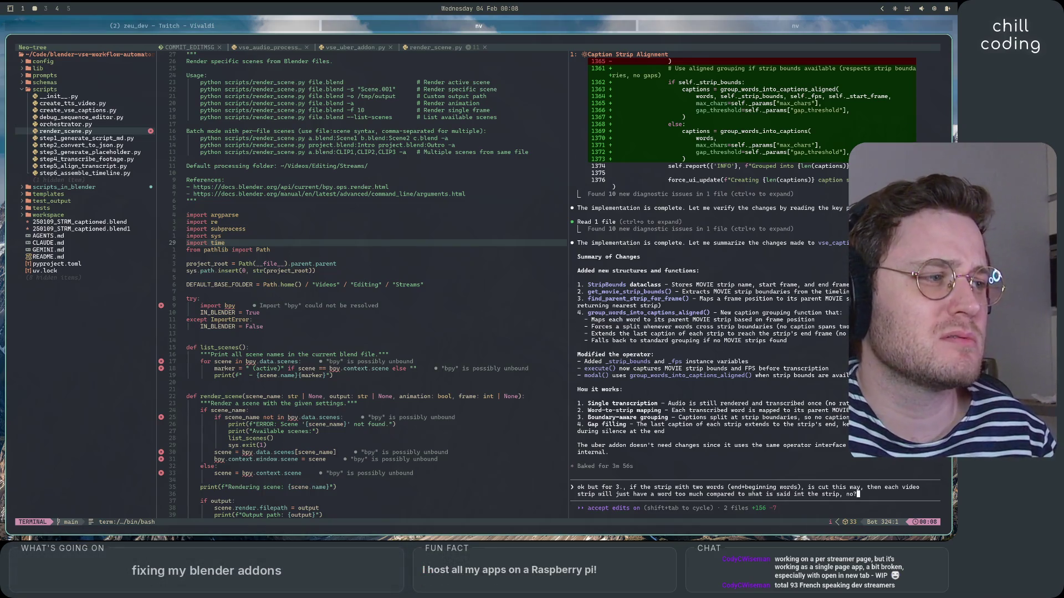
key("Return")
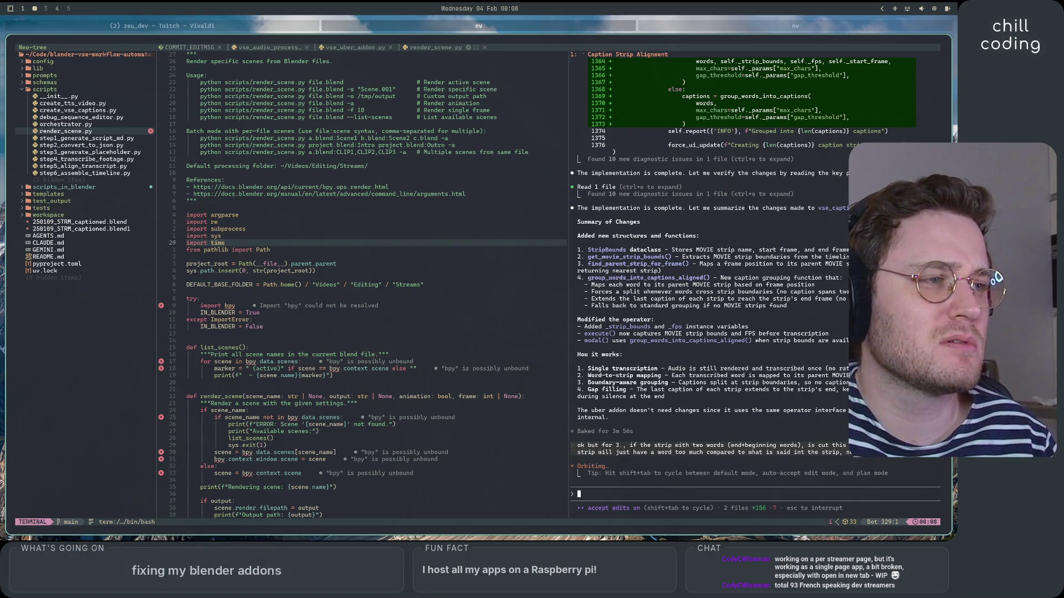
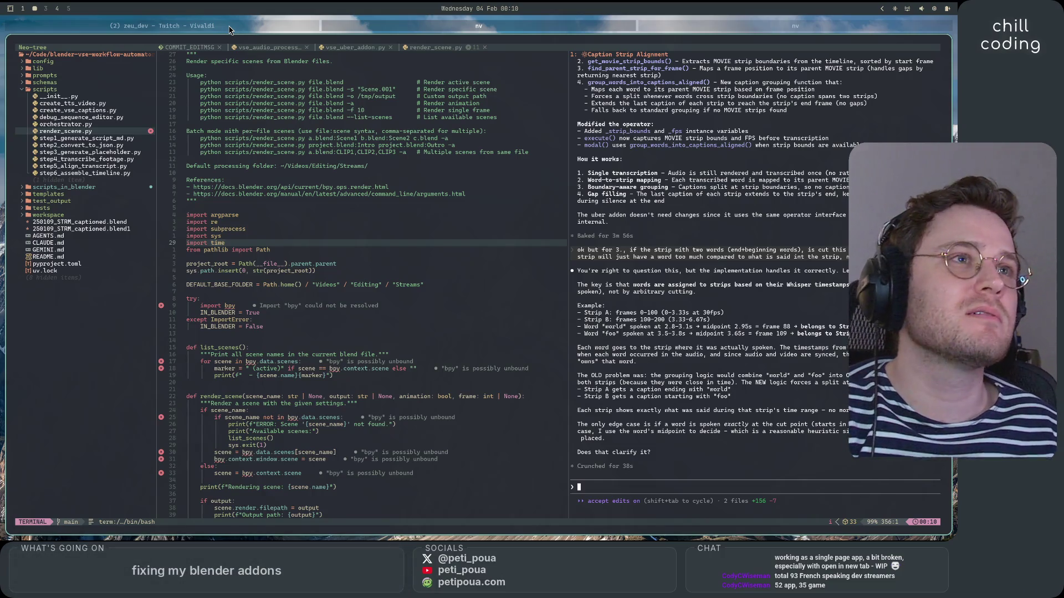
Switch from Neovim to the Vivaldi browser and open Twitch's Software and Game Development category.
left_click(229, 28)
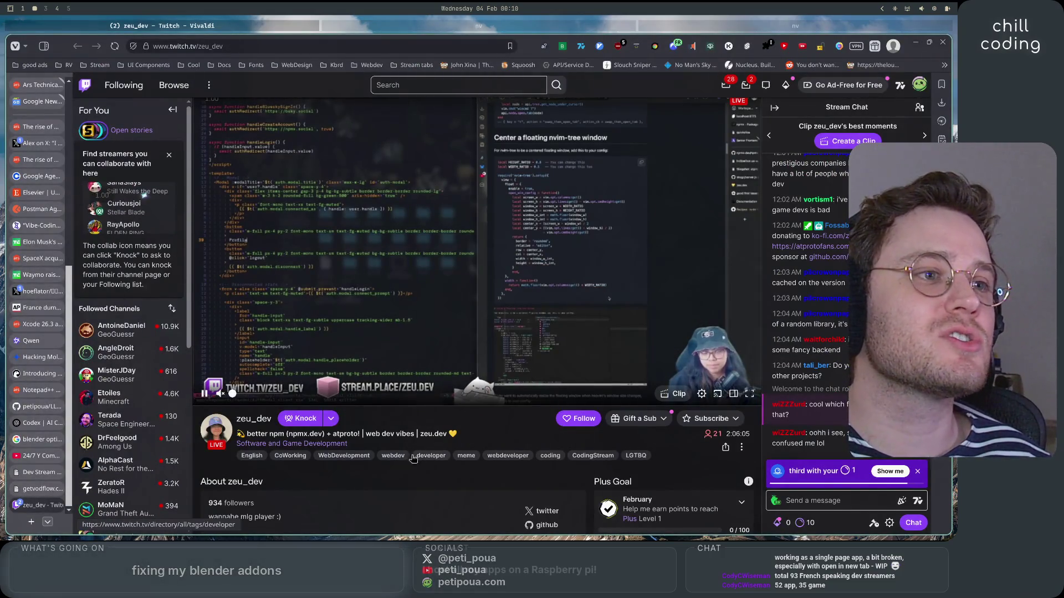
left_click(292, 444)
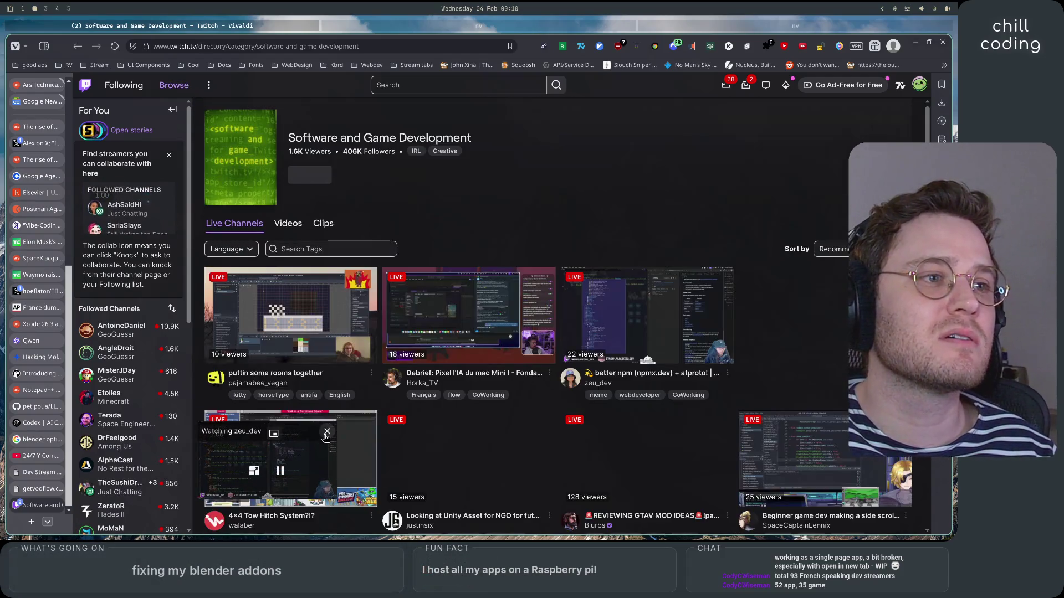
Scroll up and down through the Software and Game Development live channels grid.
scroll(470, 230, "down", 2)
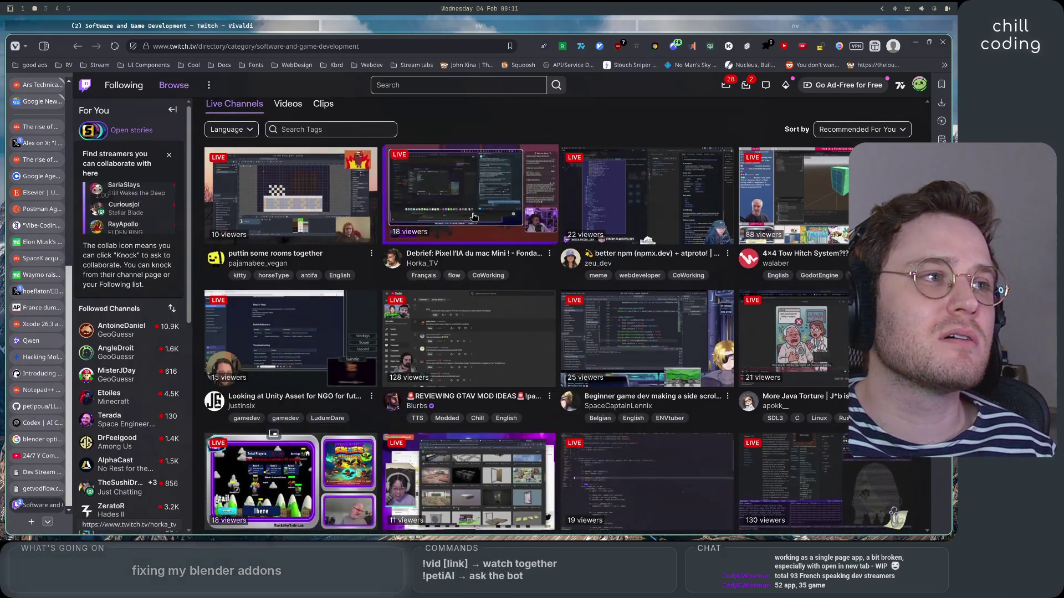
scroll(470, 250, "down", 10)
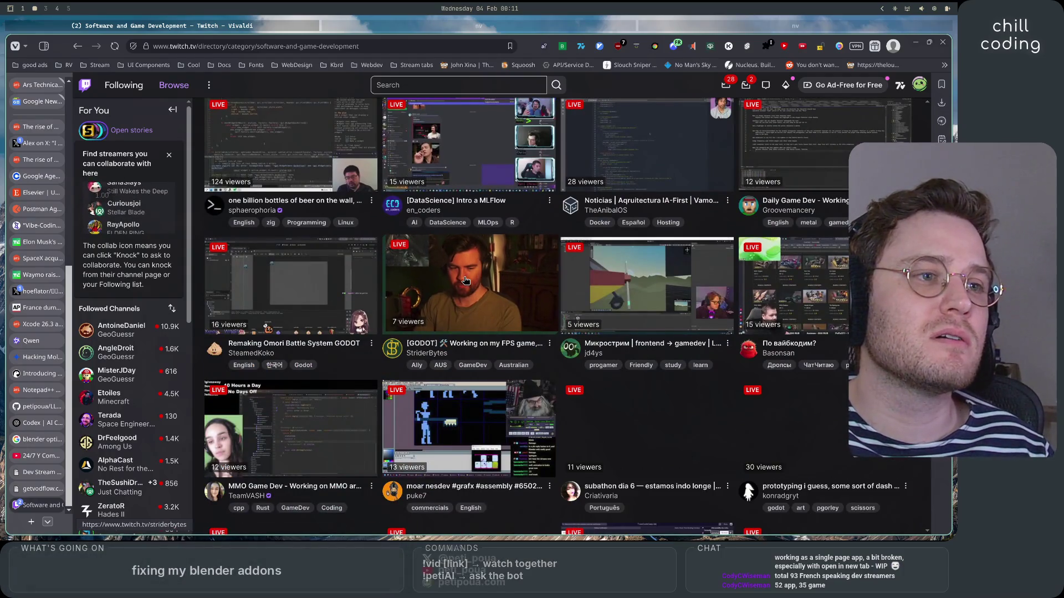
scroll(466, 282, "down", 5)
scroll(465, 280, "down", 5)
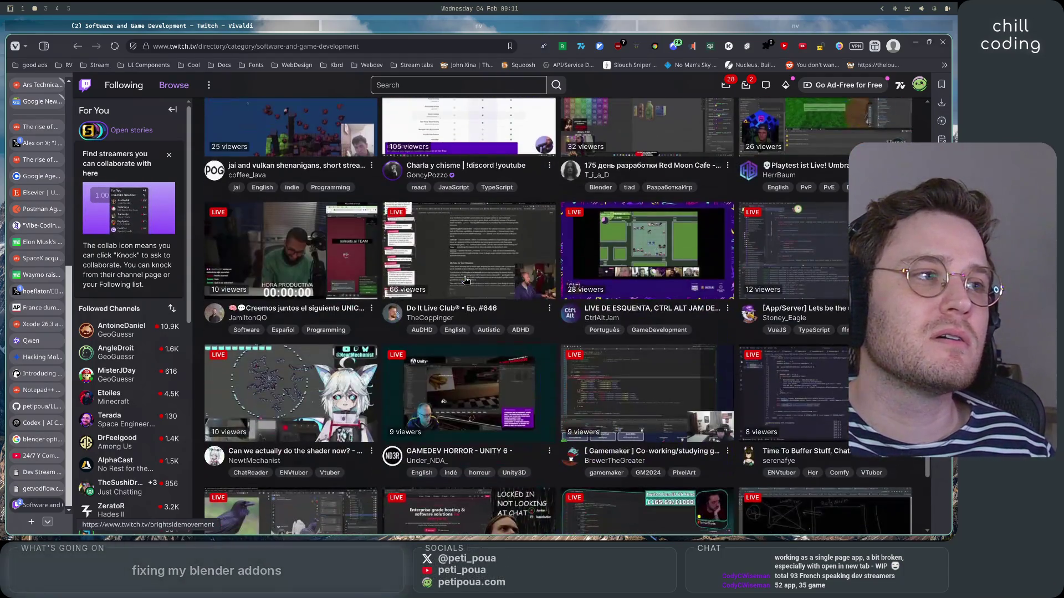
scroll(465, 280, "down", 15)
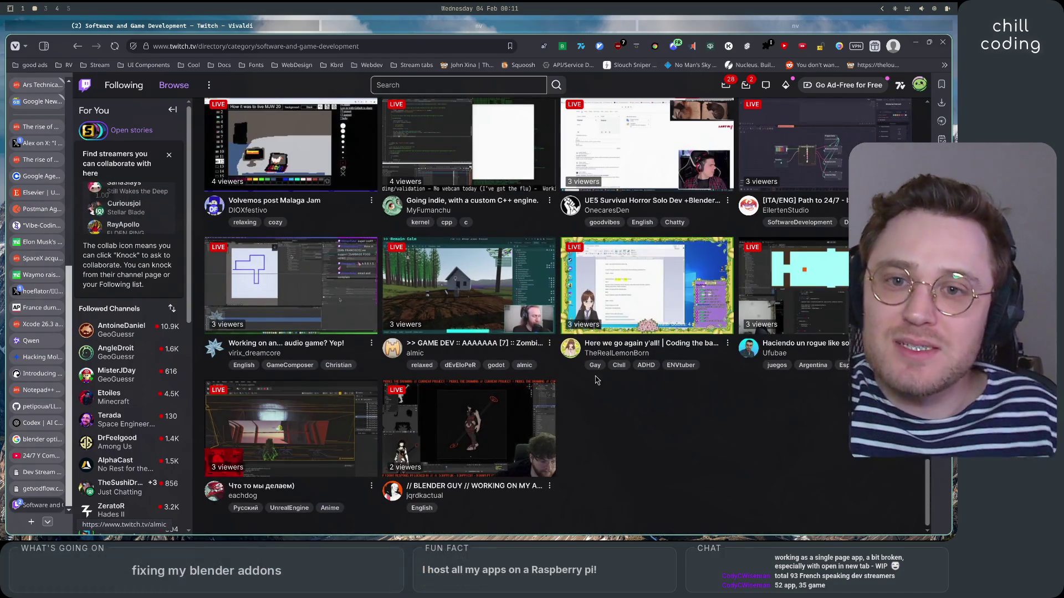
scroll(648, 440, "up", 5)
scroll(626, 435, "down", 5)
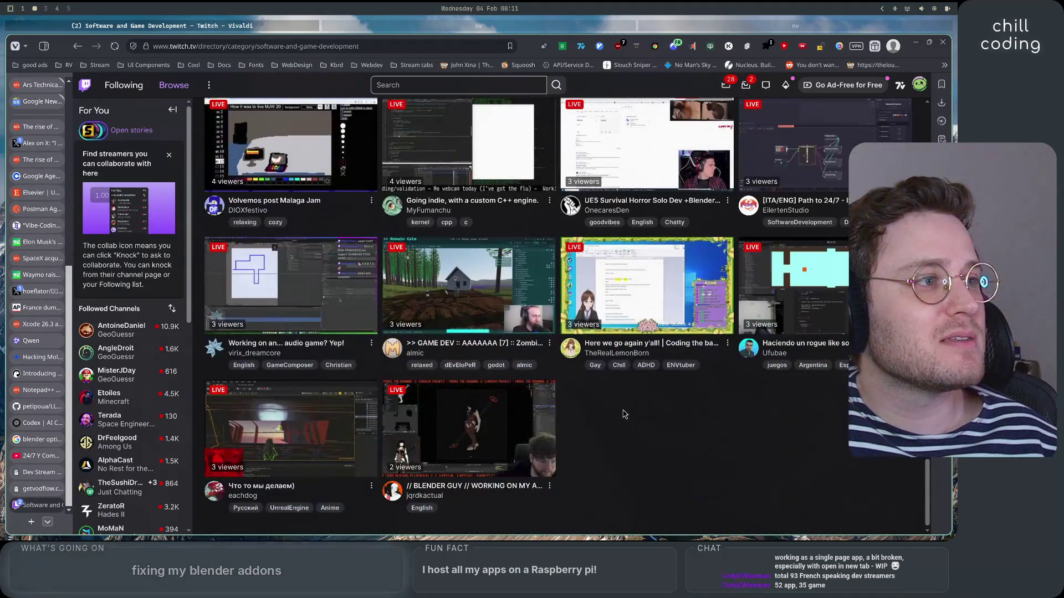
scroll(625, 420, "up", 3)
scroll(625, 420, "up", 10)
scroll(625, 420, "down", 12)
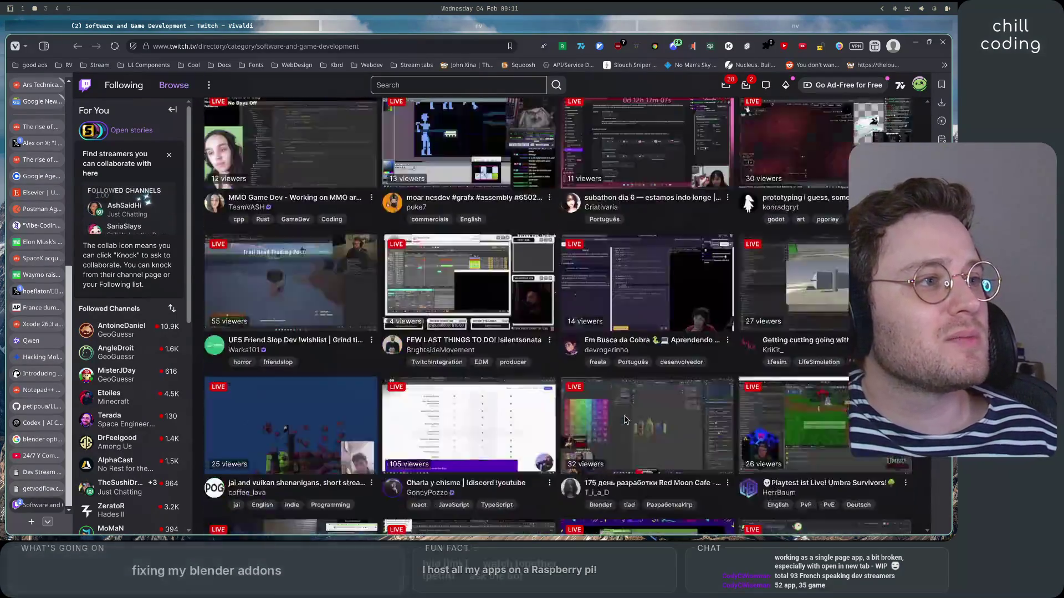
scroll(625, 420, "up", 10)
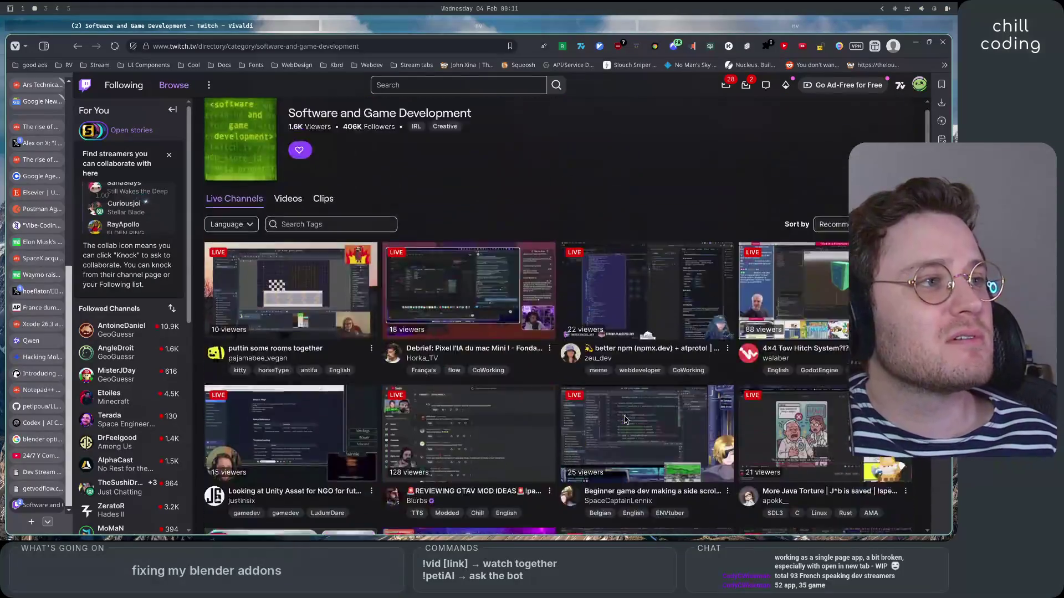
scroll(625, 420, "down", 5)
scroll(625, 420, "up", 10)
scroll(386, 355, "down", 8)
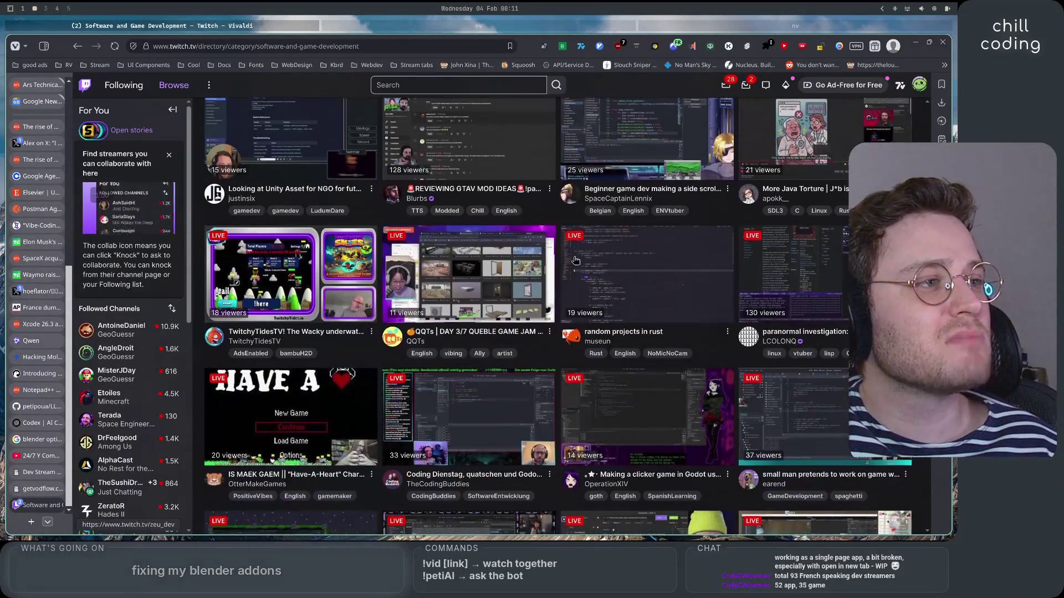
scroll(386, 355, "down", 5)
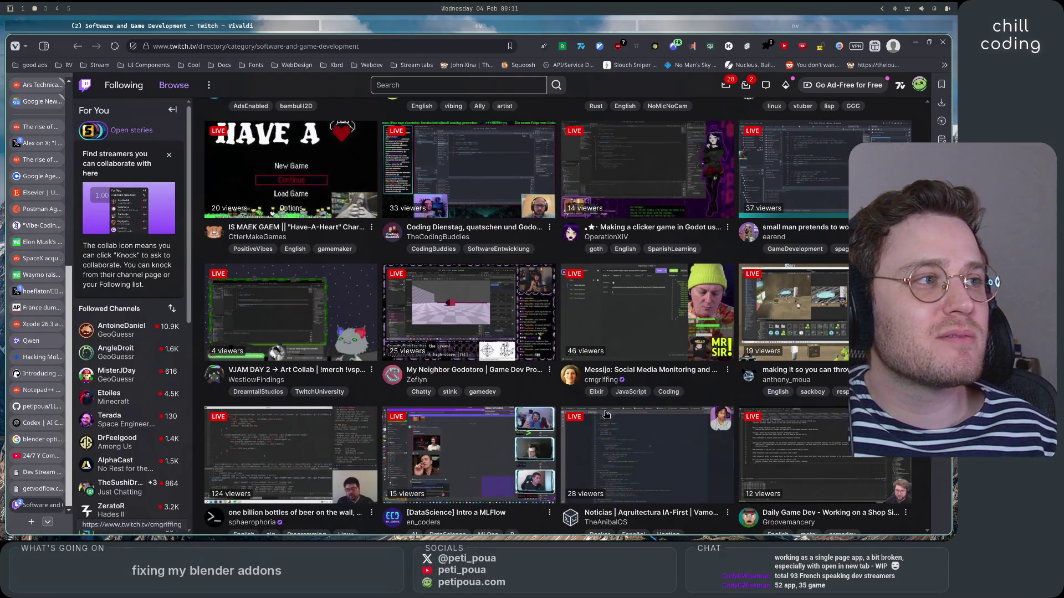
scroll(606, 415, "up", 5)
scroll(668, 415, "down", 5)
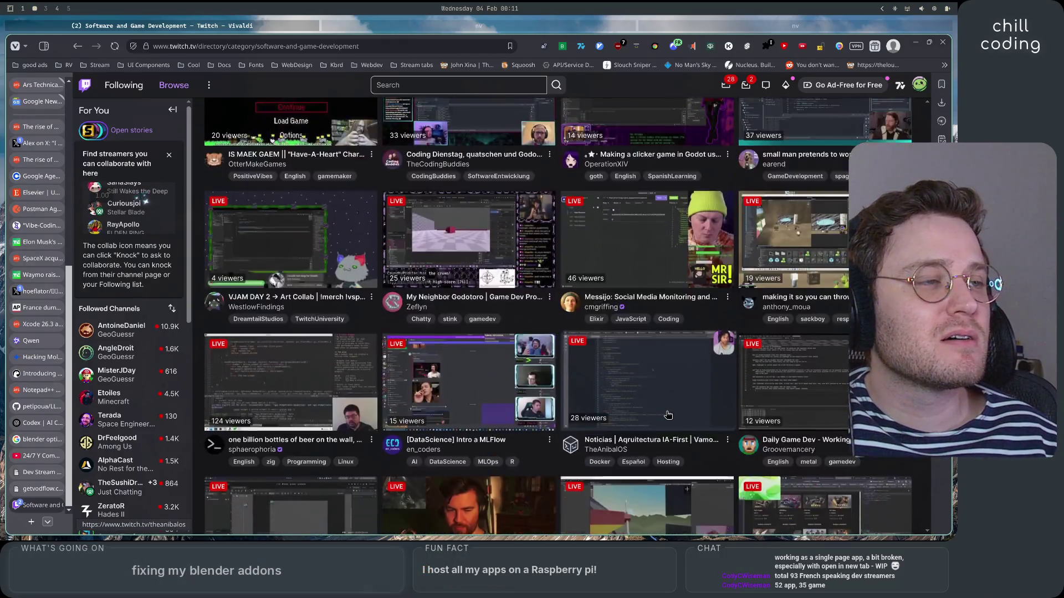
scroll(667, 415, "down", 5)
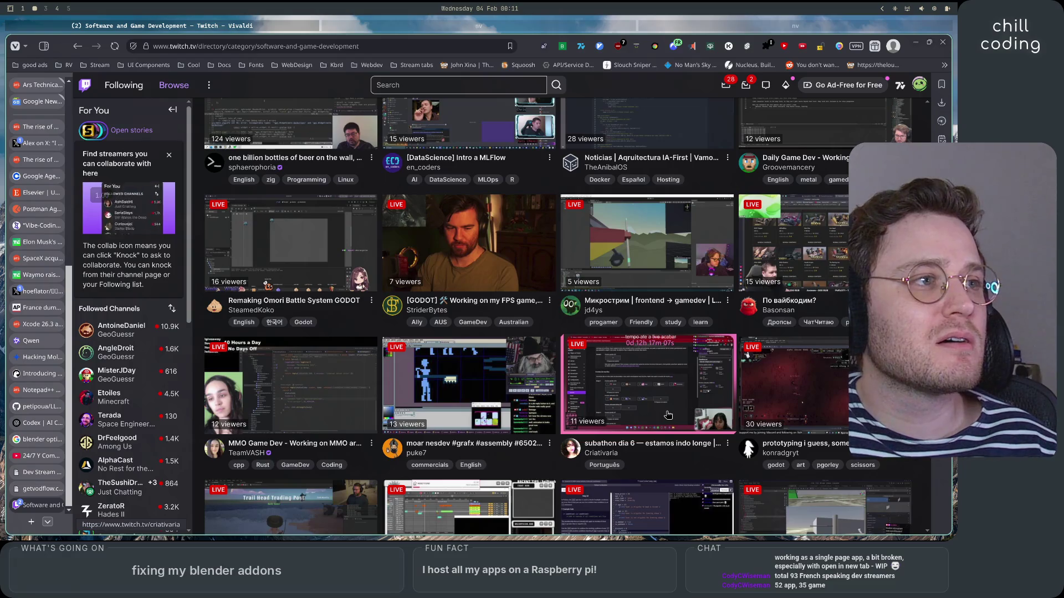
scroll(668, 415, "down", 10)
scroll(668, 415, "down", 5)
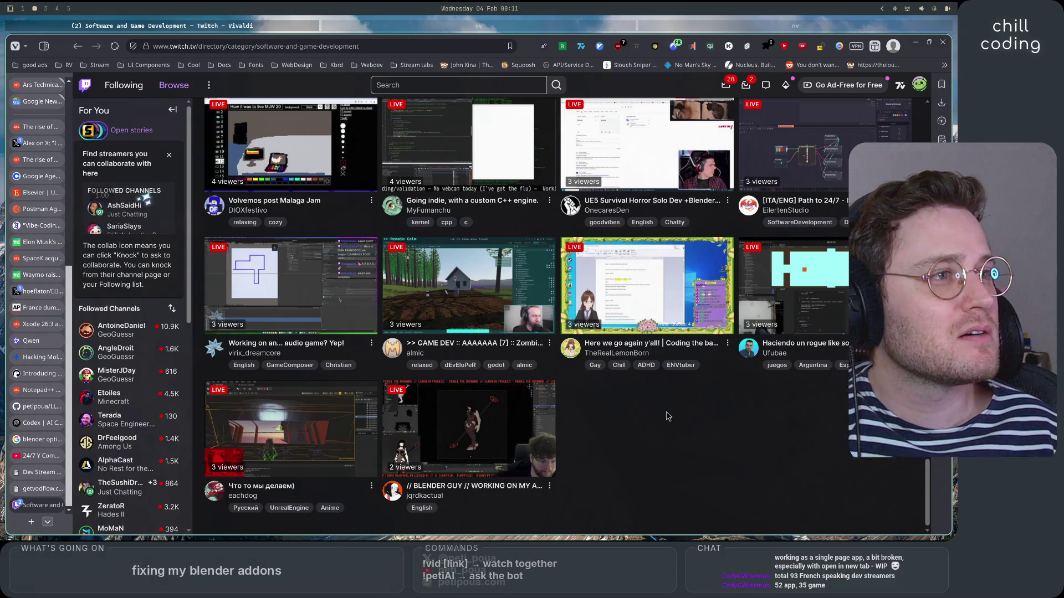
scroll(667, 416, "up", 15)
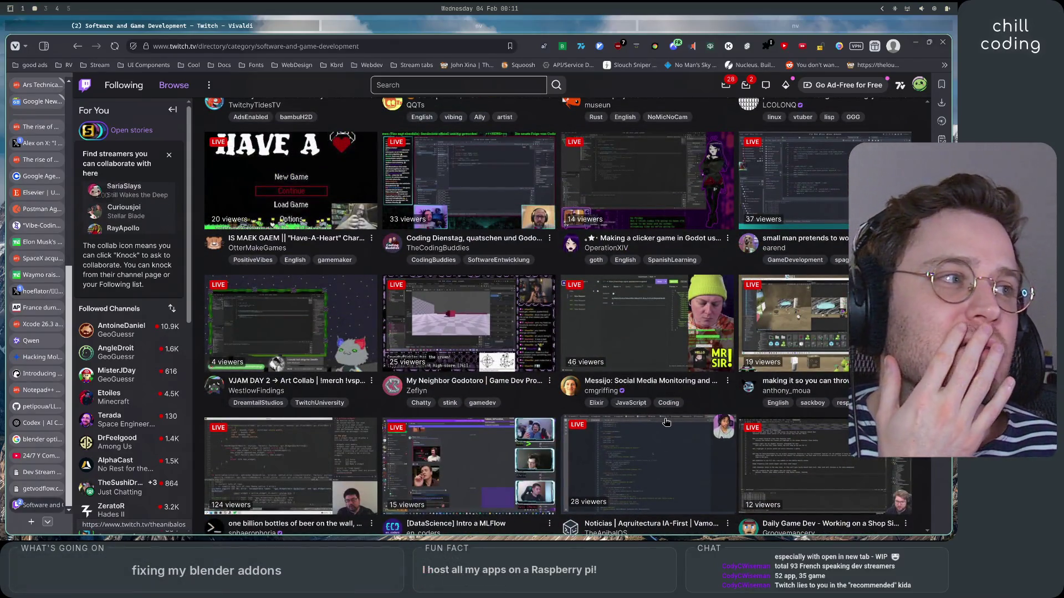
scroll(667, 422, "up", 5)
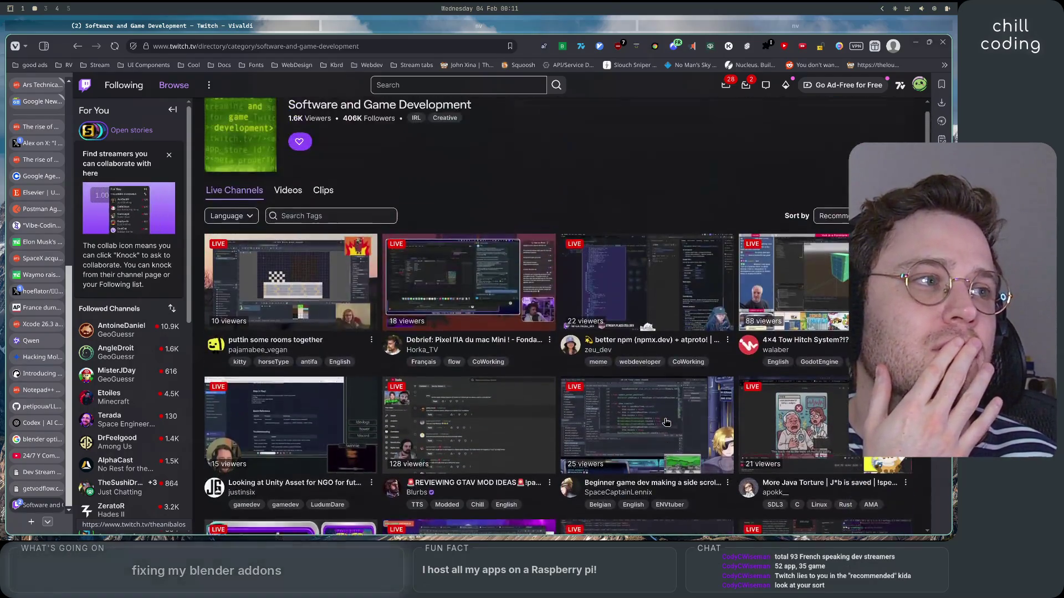
scroll(585, 209, "up", 2)
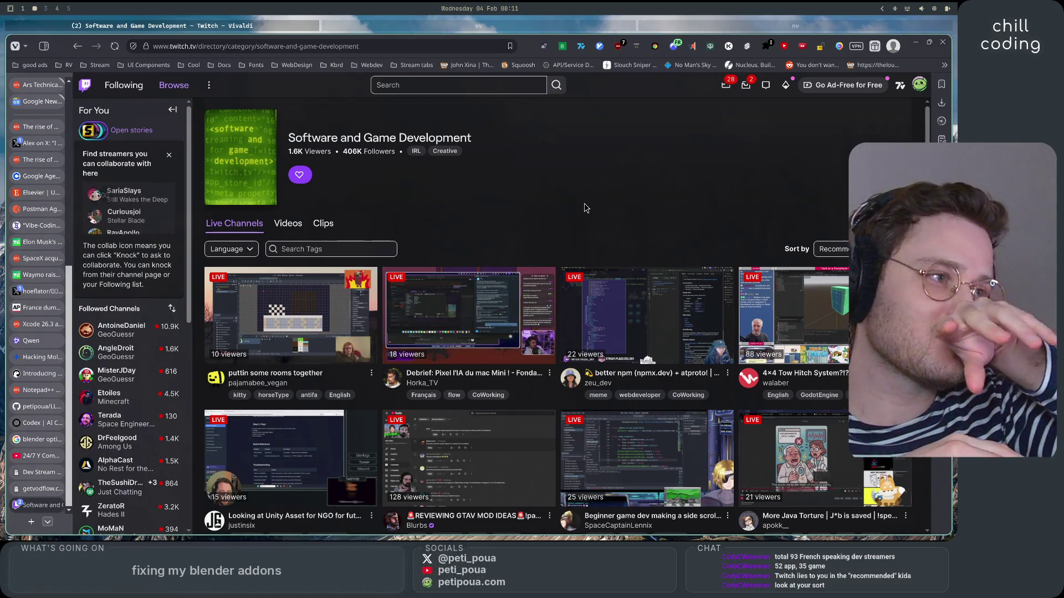
Browse further down the channel list, jump back to the top, and open the sort options.
scroll(585, 207, "down", 3)
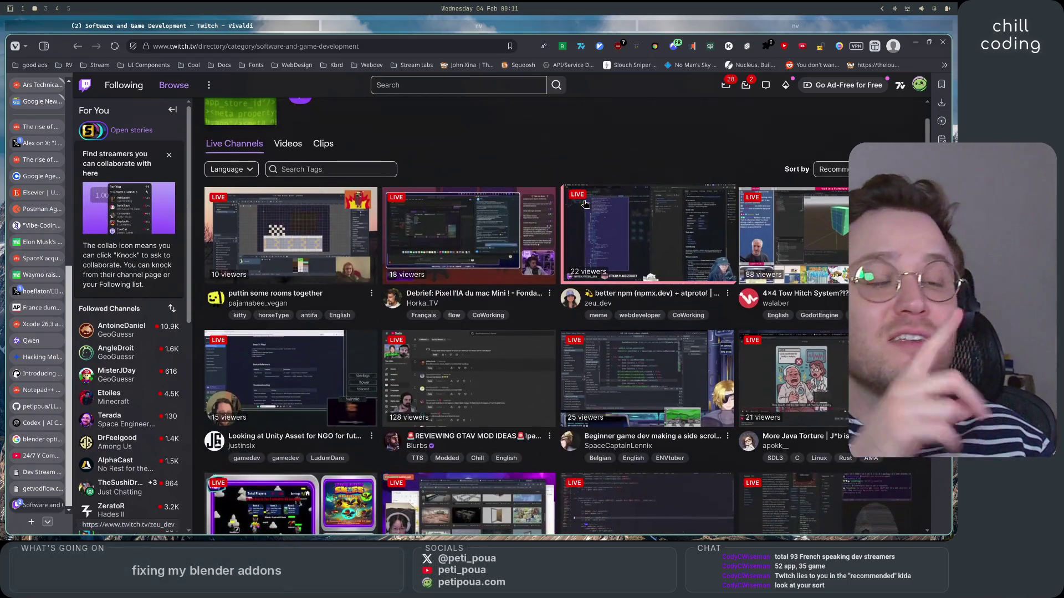
scroll(585, 205, "down", 2)
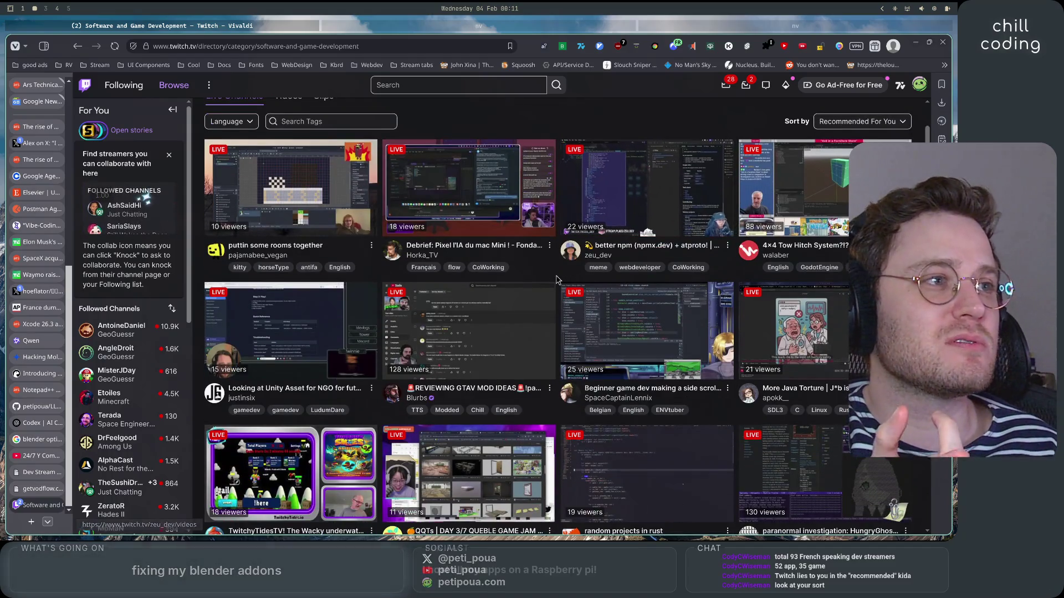
scroll(557, 284, "down", 10)
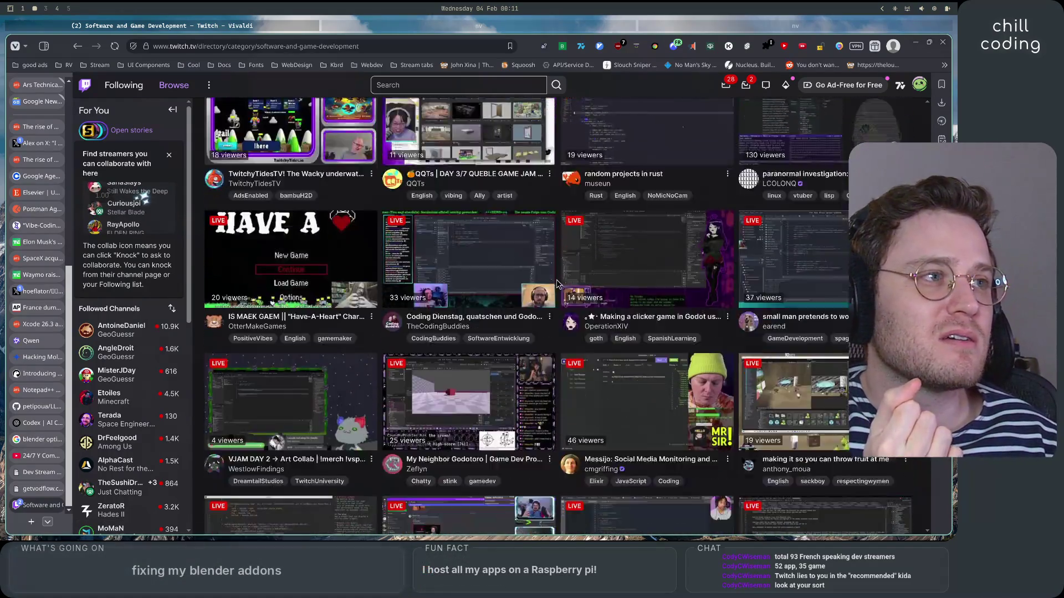
scroll(557, 285, "down", 10)
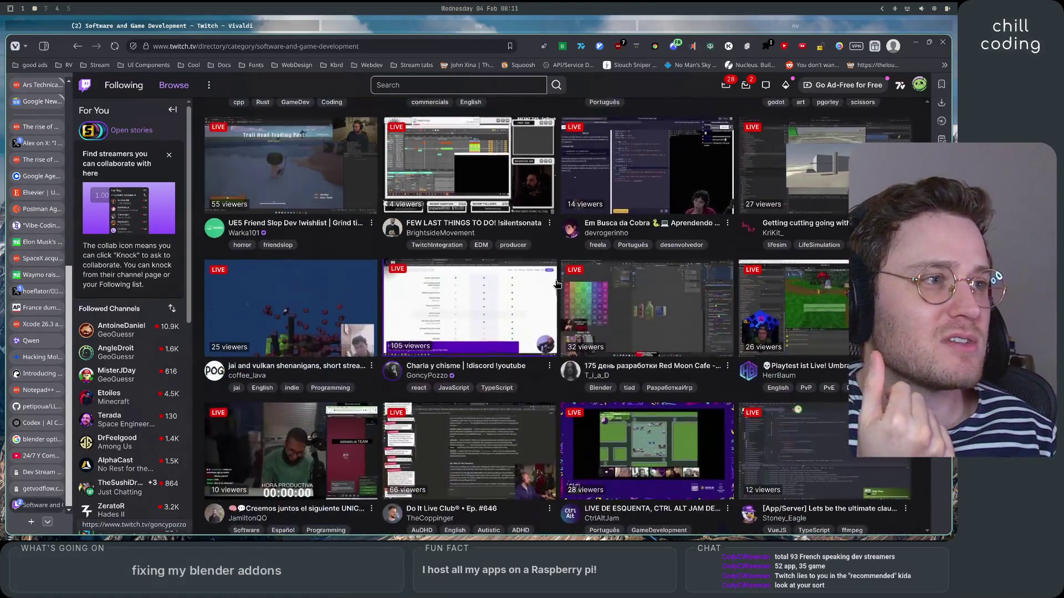
scroll(557, 284, "down", 5)
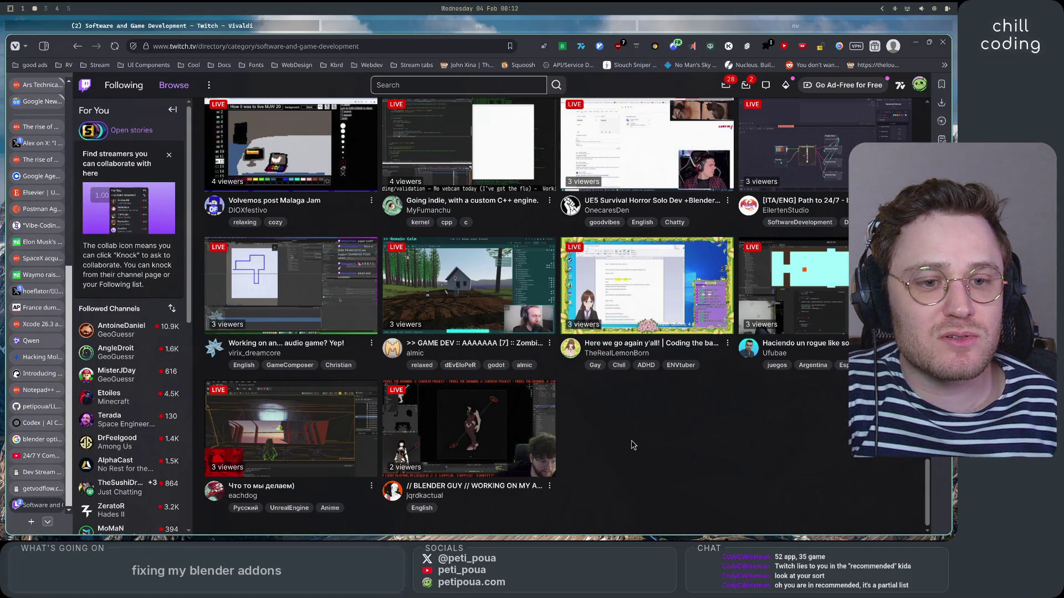
key("Home")
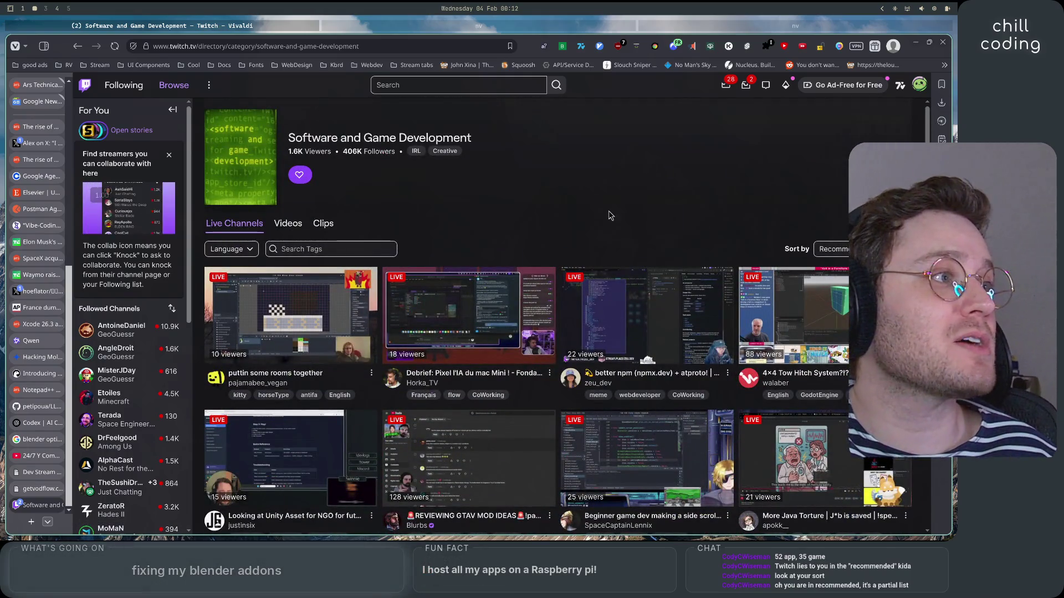
left_click(831, 248)
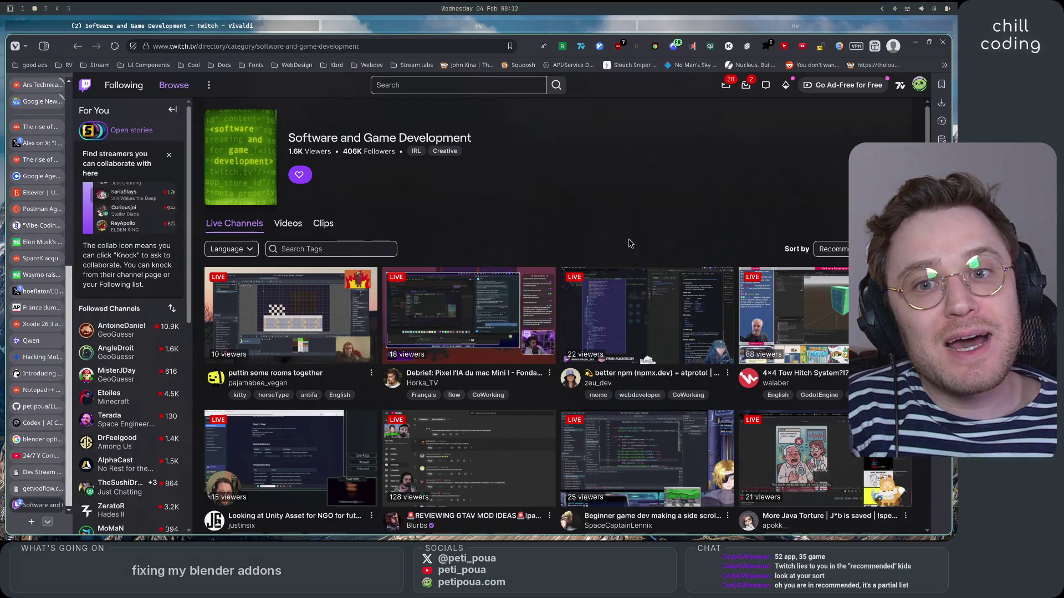
scroll(649, 217, "down", 20)
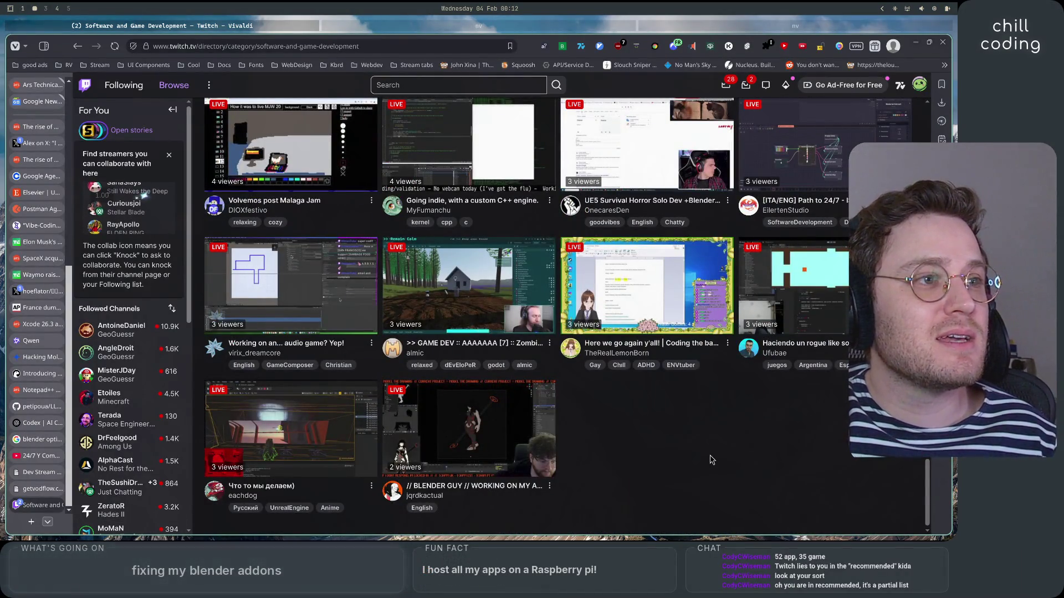
scroll(709, 466, "up", 5)
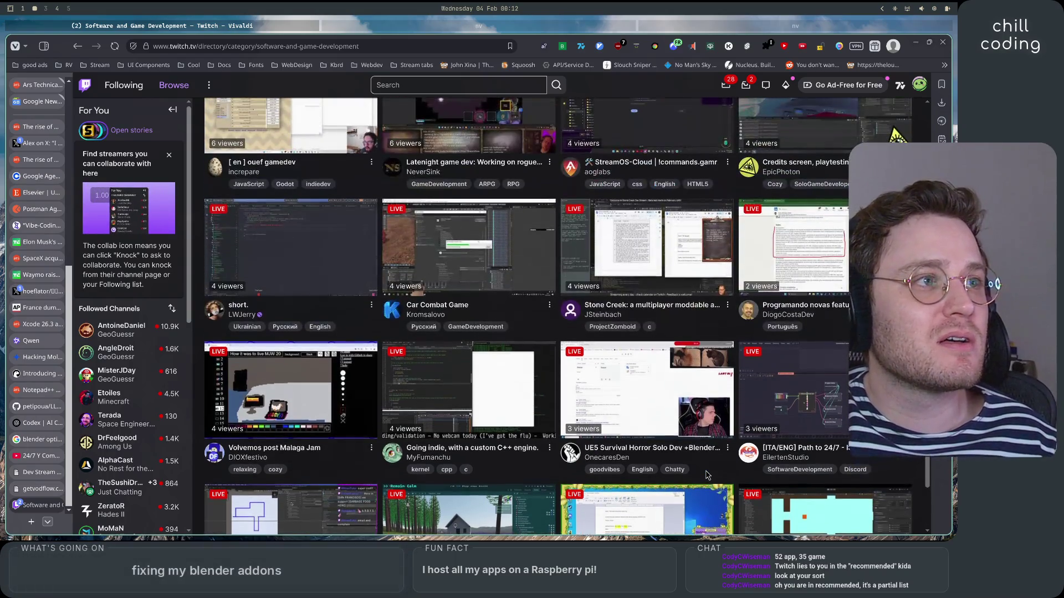
scroll(708, 471, "down", 5)
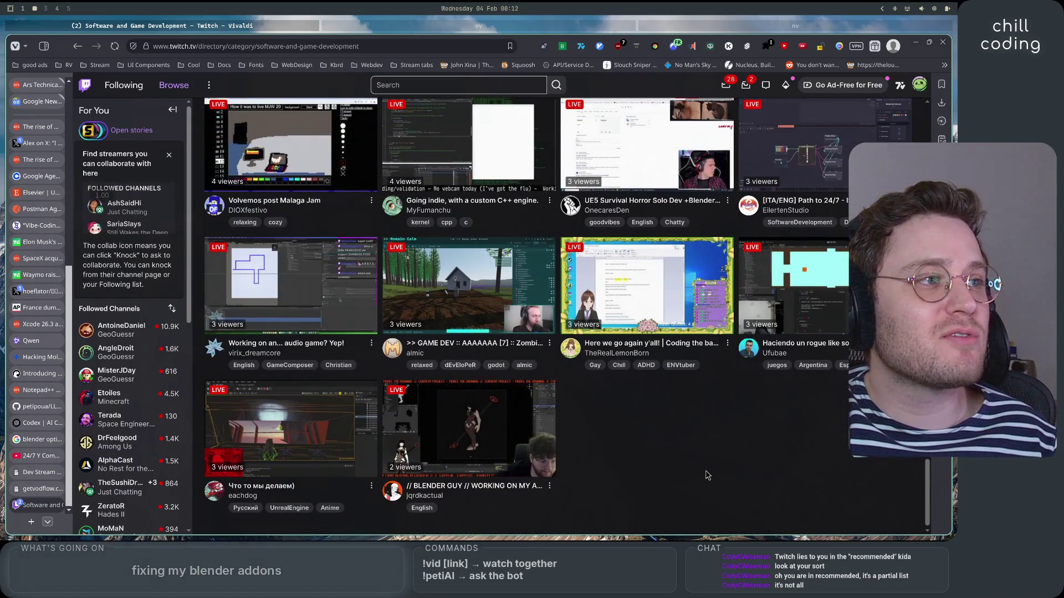
scroll(706, 475, "up", 5)
scroll(707, 474, "up", 10)
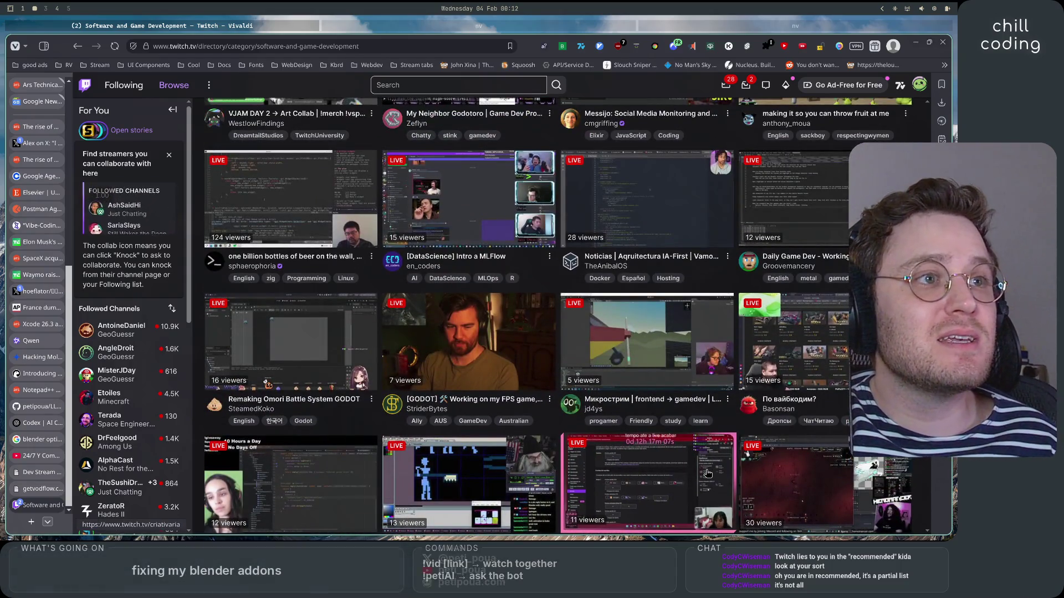
scroll(707, 473, "up", 10)
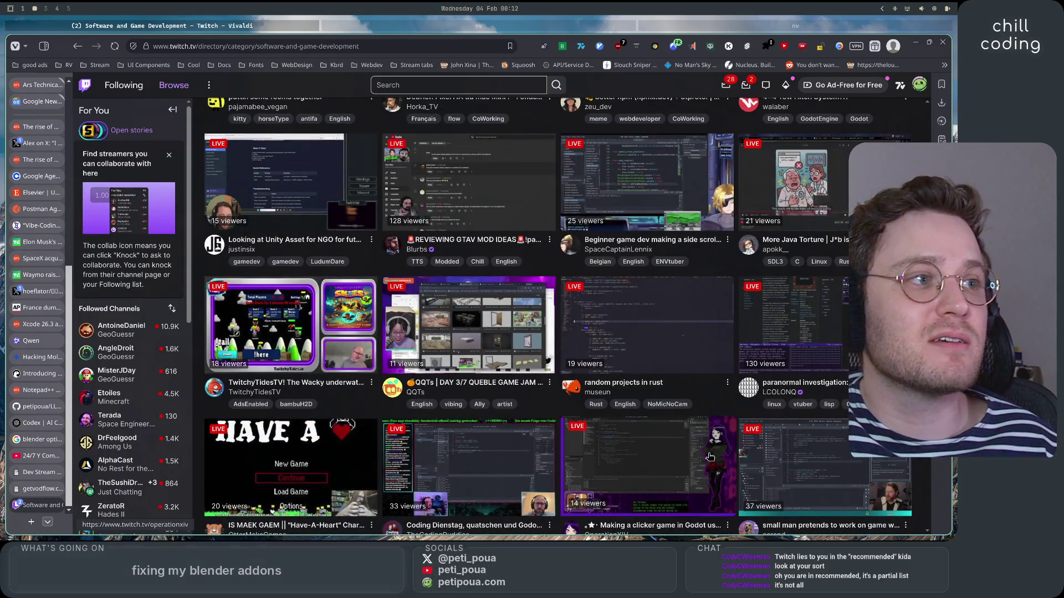
scroll(709, 457, "up", 5)
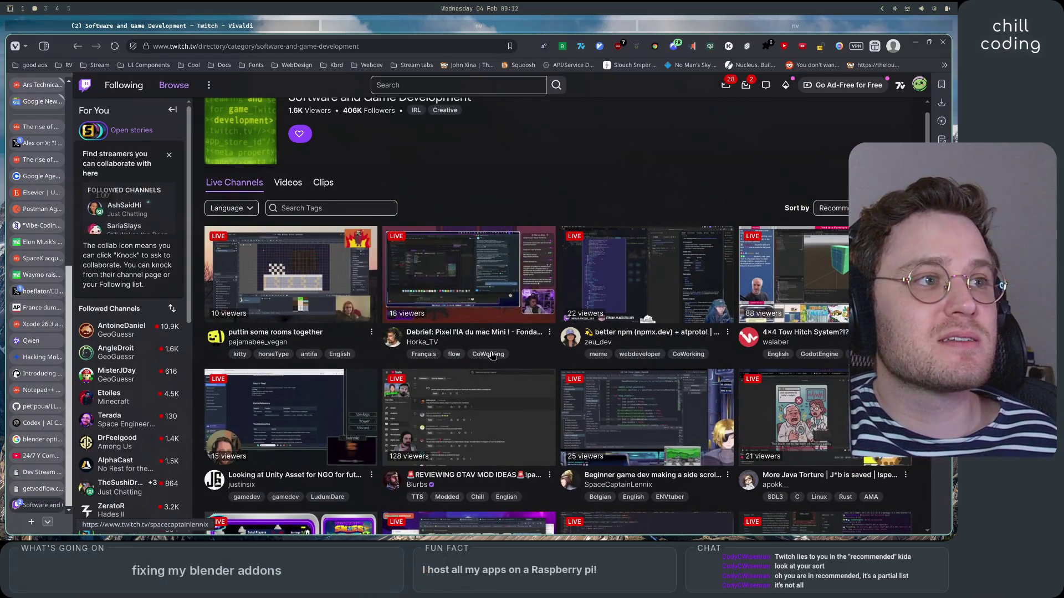
scroll(698, 422, "down", 15)
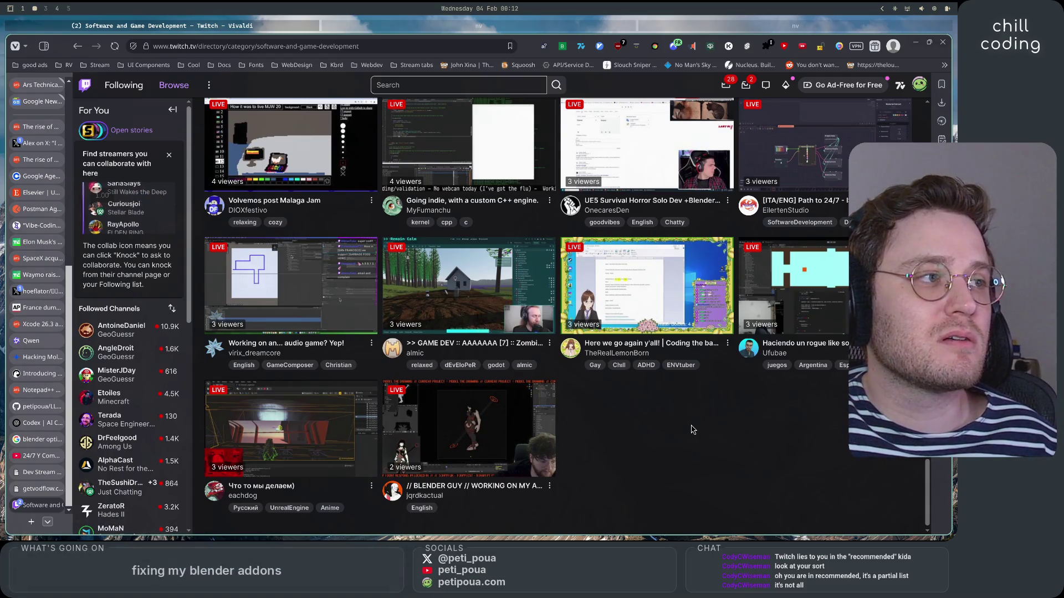
scroll(692, 430, "up", 5)
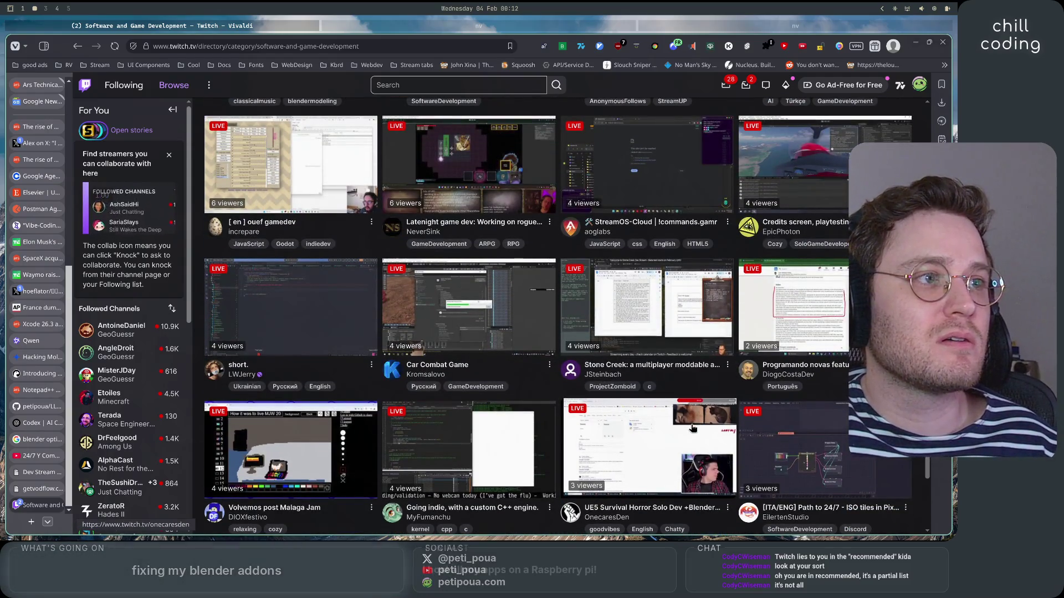
scroll(723, 398, "up", 5)
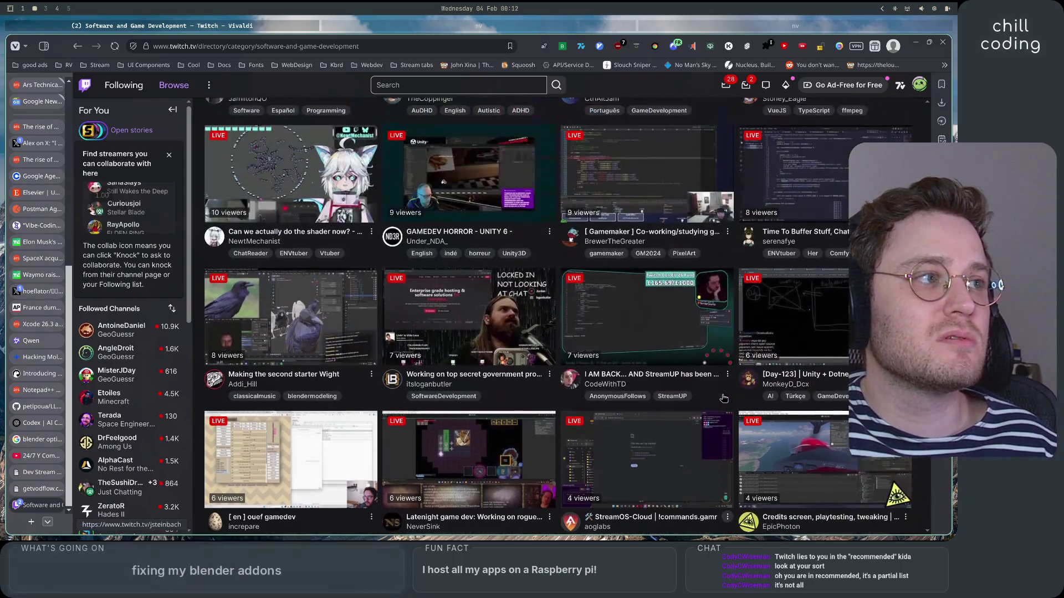
scroll(720, 403, "up", 10)
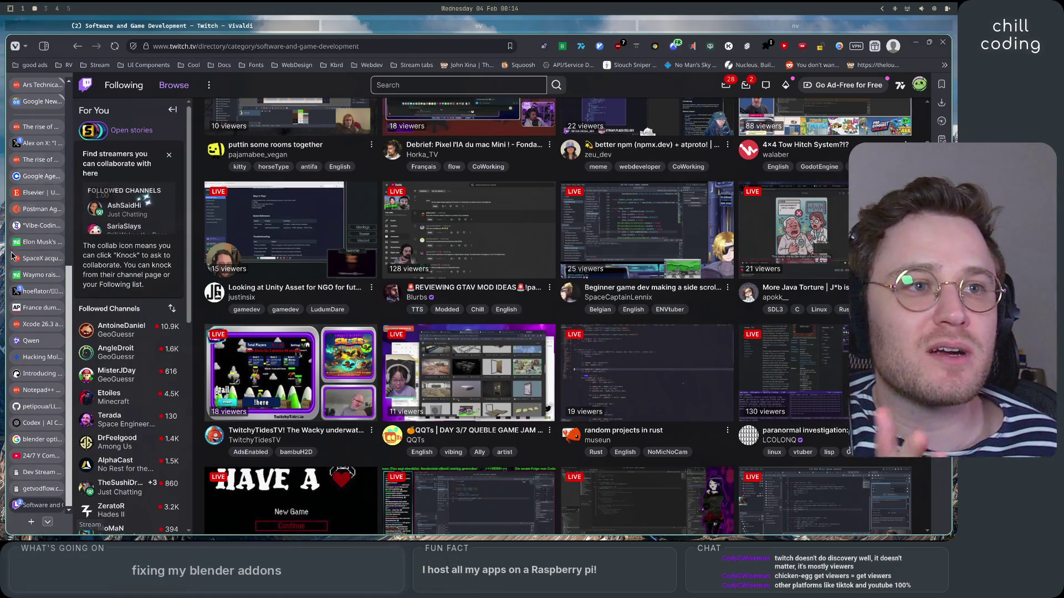
Scroll Vivaldi's vertical tab panel and bring the YouTube tab to the front.
scroll(65, 405, "up", 1)
scroll(65, 405, "up", 5)
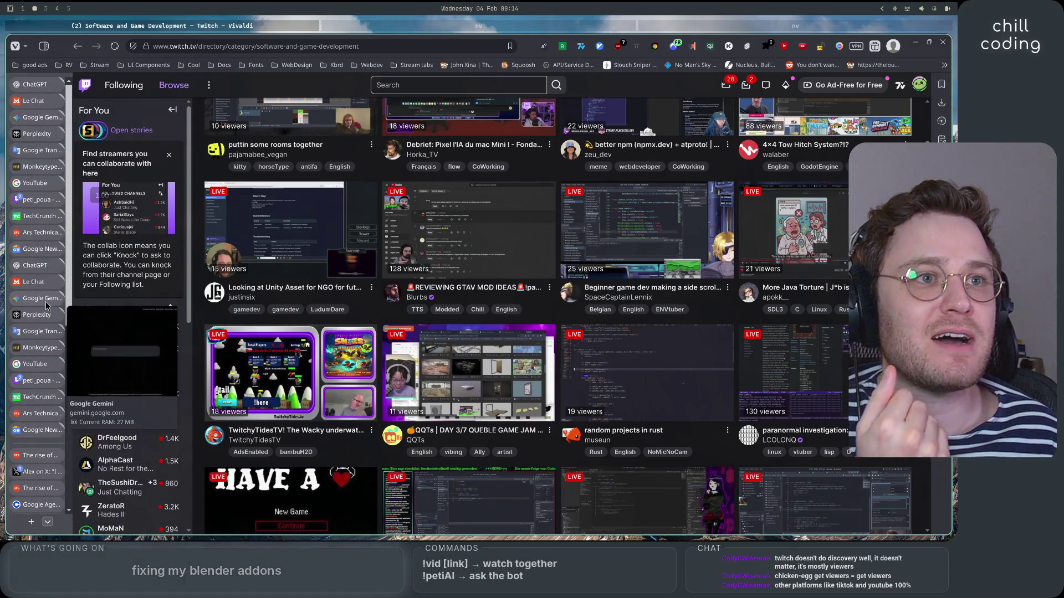
scroll(48, 426, "down", 5)
scroll(48, 425, "up", 5)
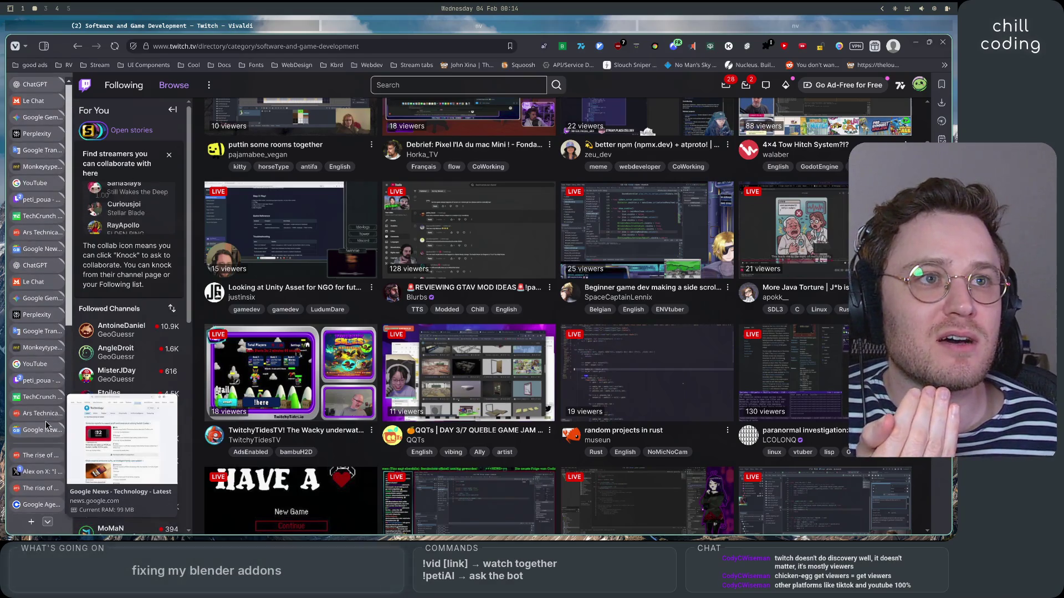
left_click(35, 182)
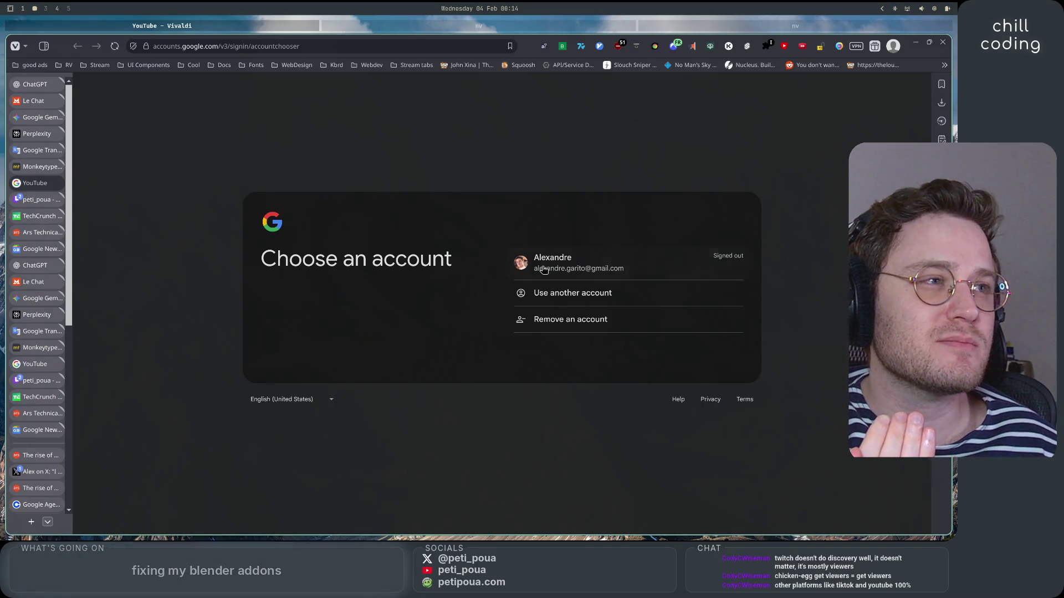
Sign in with the existing Google account and pick the clips channel for YouTube Studio.
left_click(576, 262)
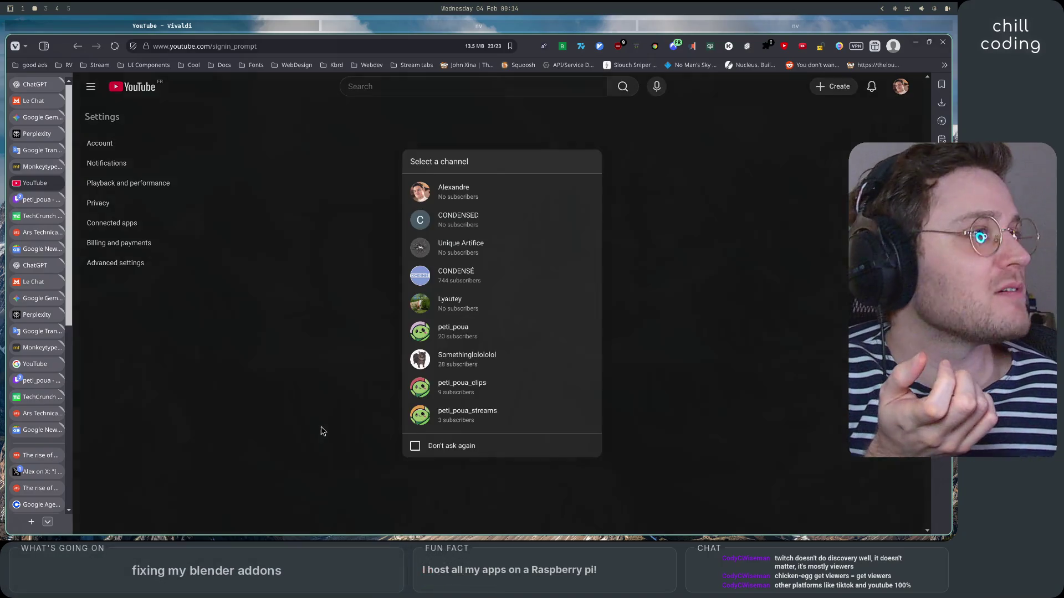
left_click(501, 391)
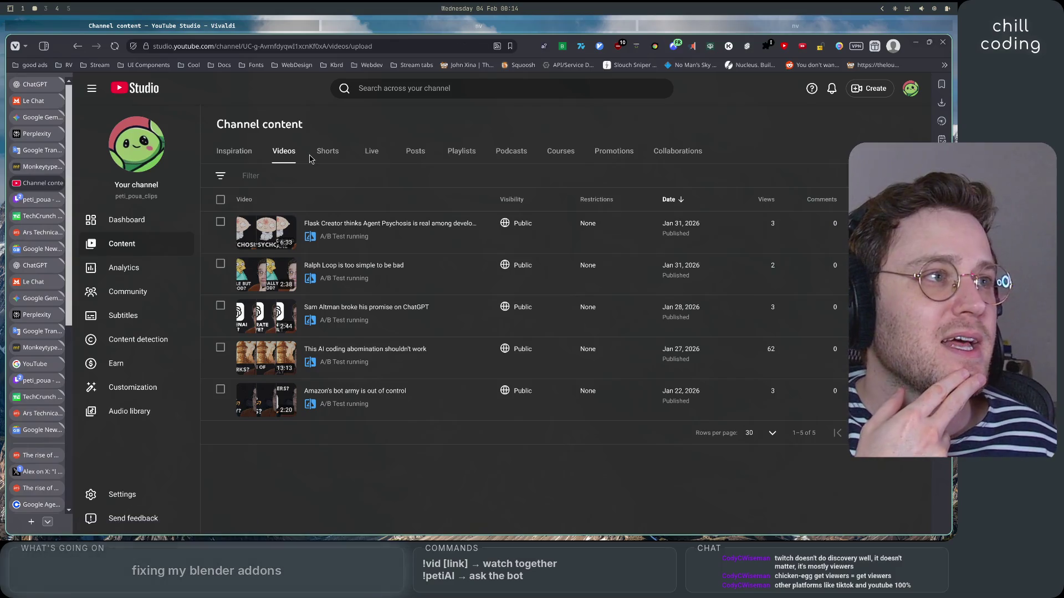
Show the channel's four Shorts in Channel content instead of its five videos.
left_click(336, 157)
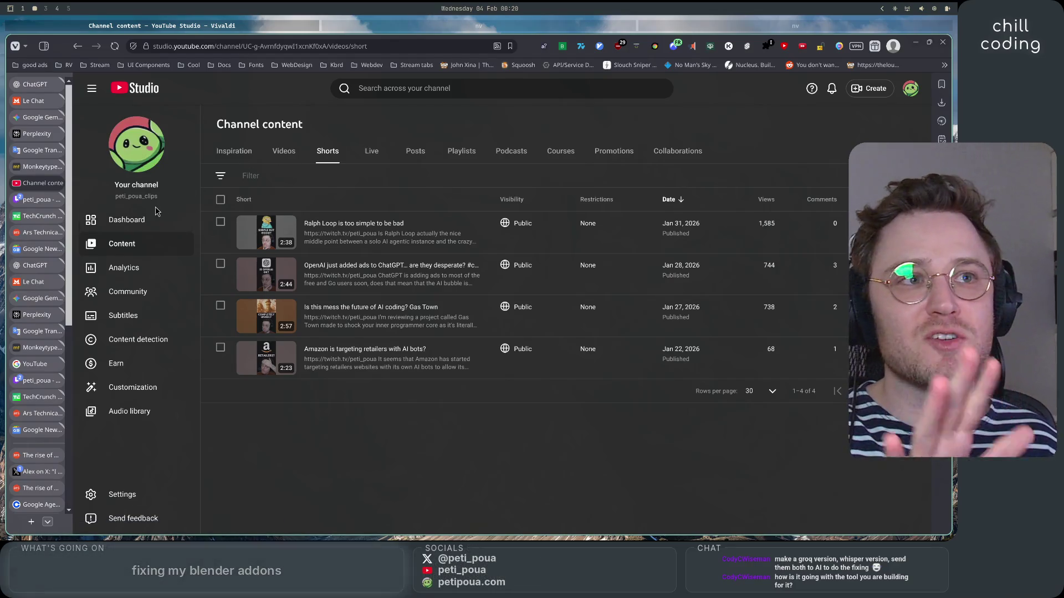
Switch Channel content to the Videos list and back to the Shorts list.
left_click(285, 153)
left_click(328, 154)
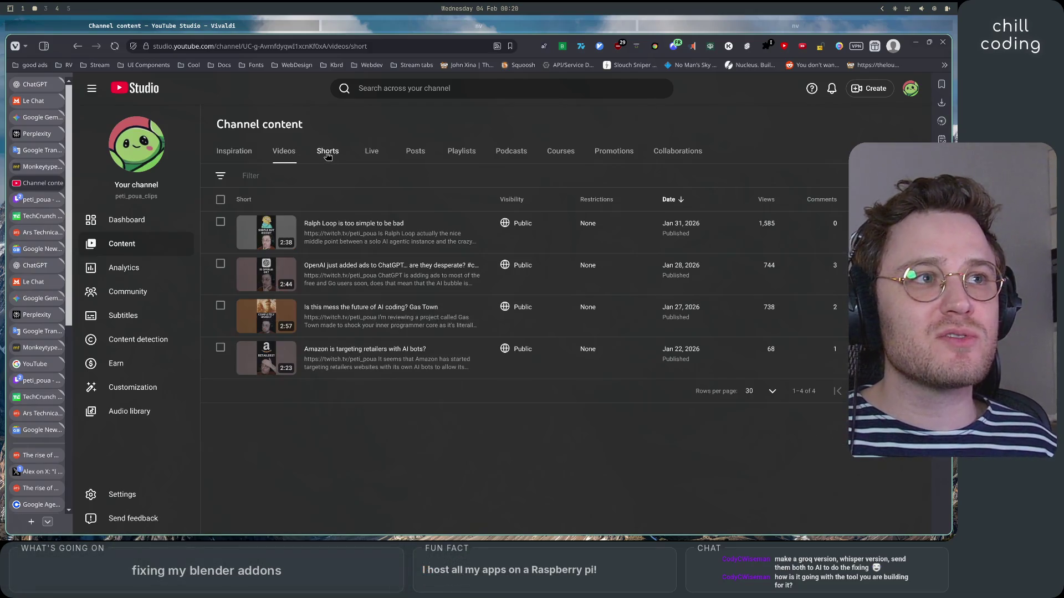
left_click(293, 160)
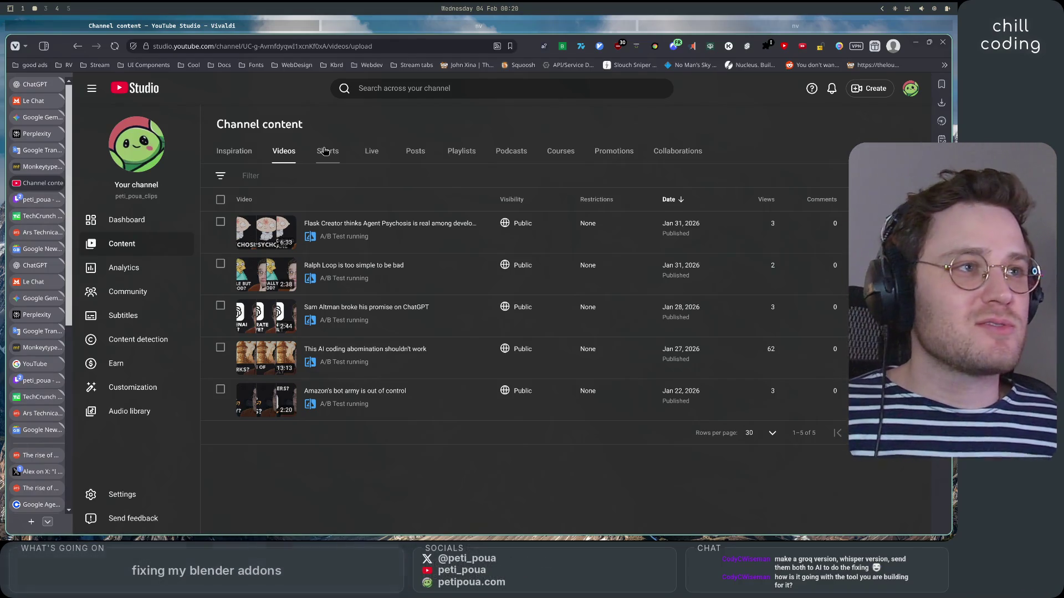
left_click(326, 151)
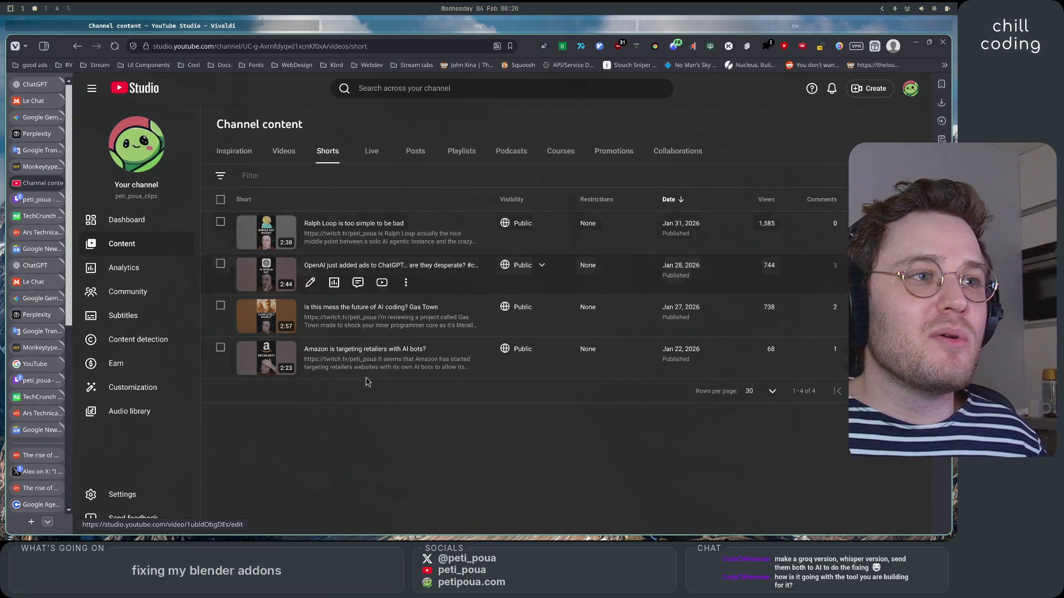
left_click(278, 154)
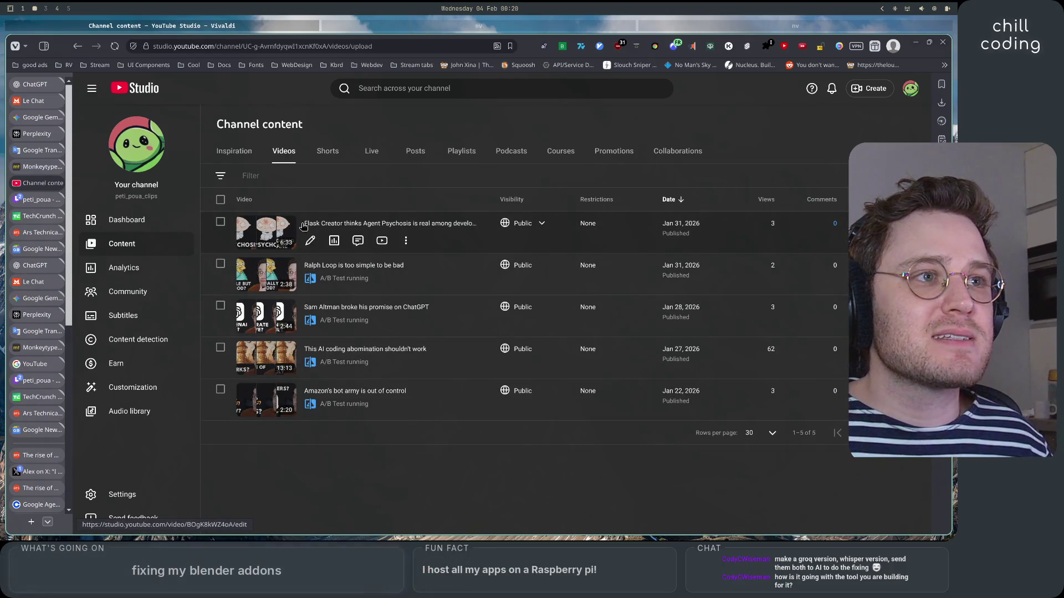
left_click(220, 222)
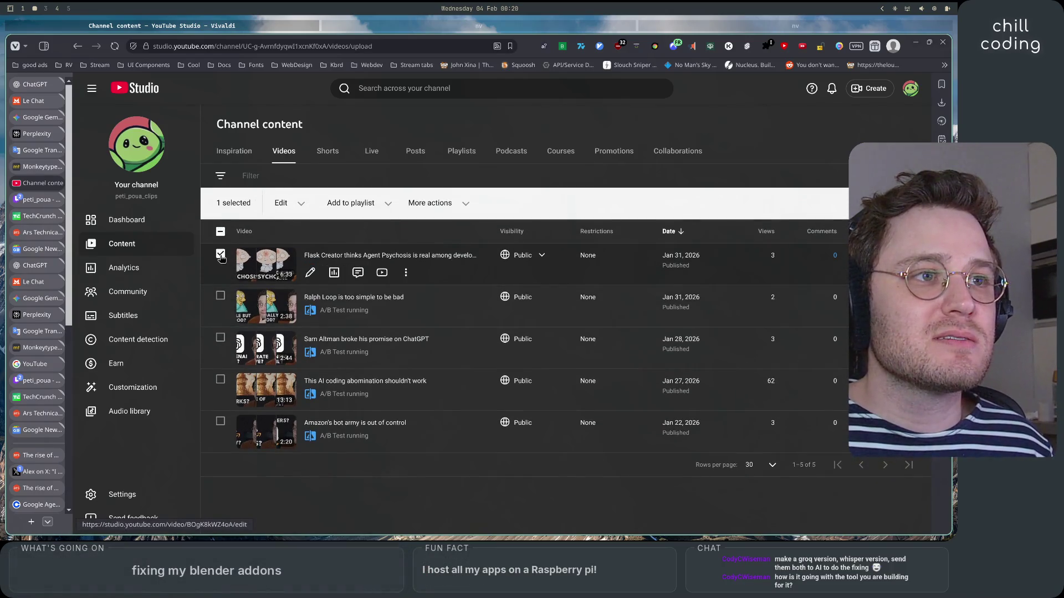
left_click(221, 254)
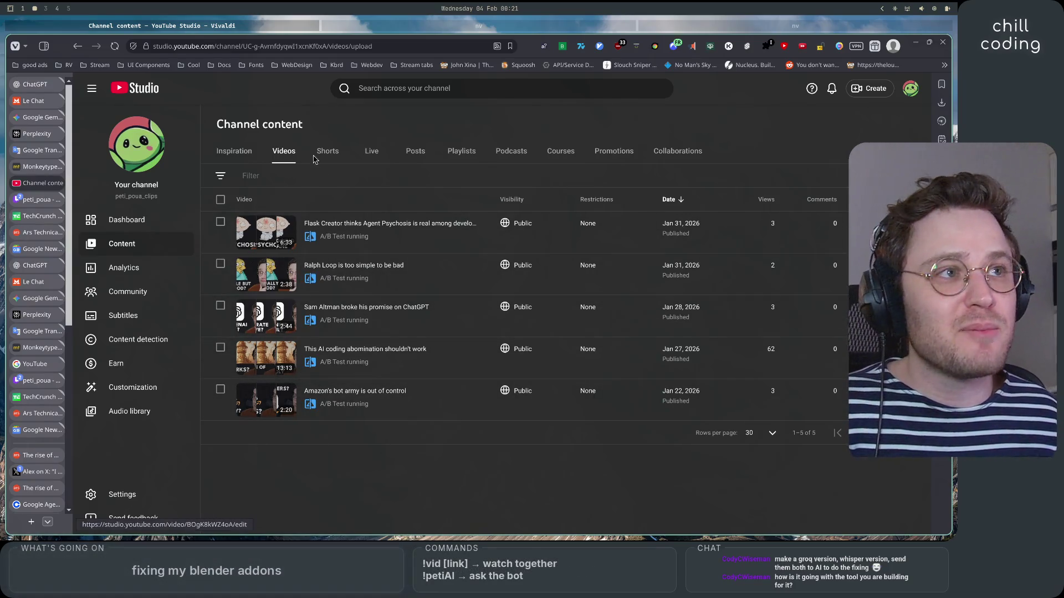
left_click(327, 152)
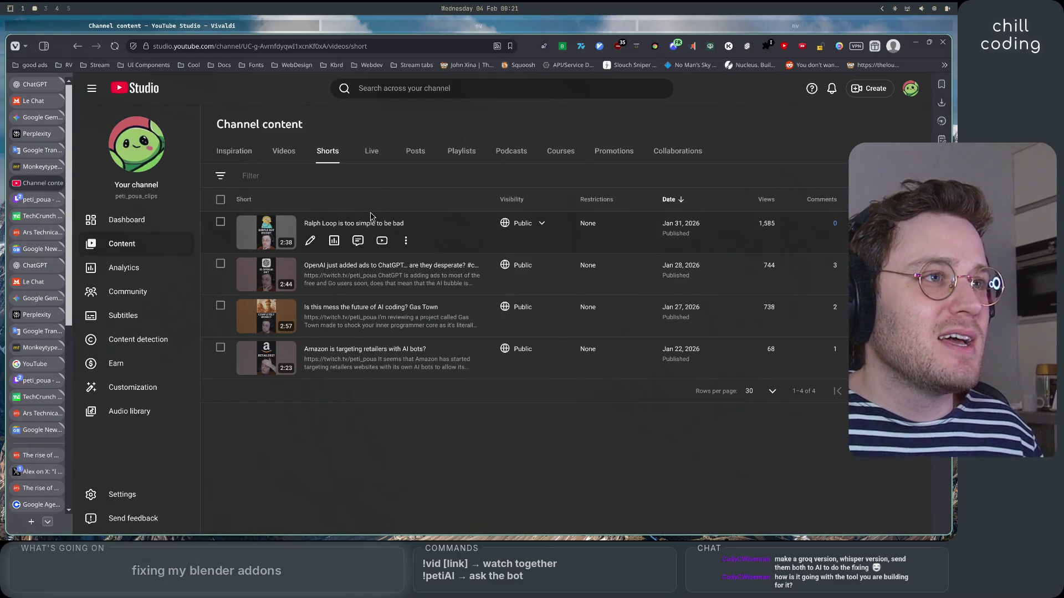
left_click(283, 151)
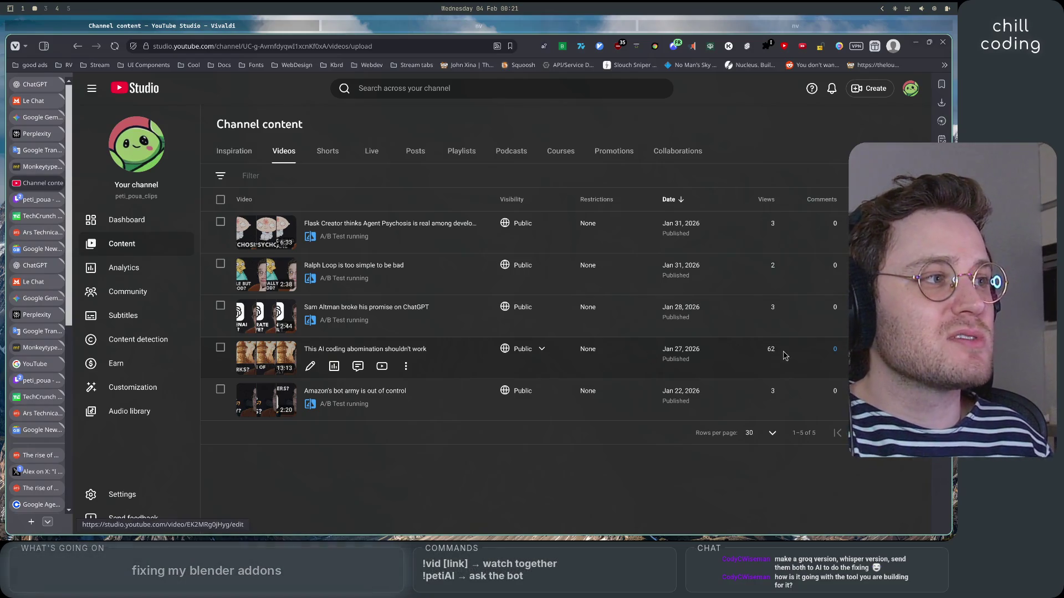
left_click(335, 158)
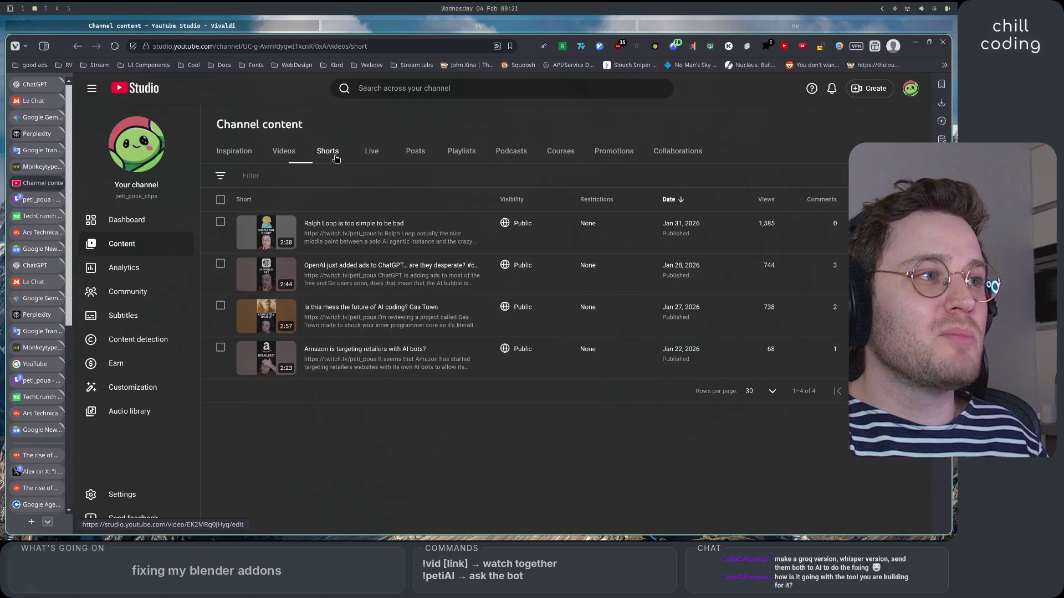
Open the Ralph Loop video on YouTube from the Videos list, then close its tab.
mouse_move(399, 329)
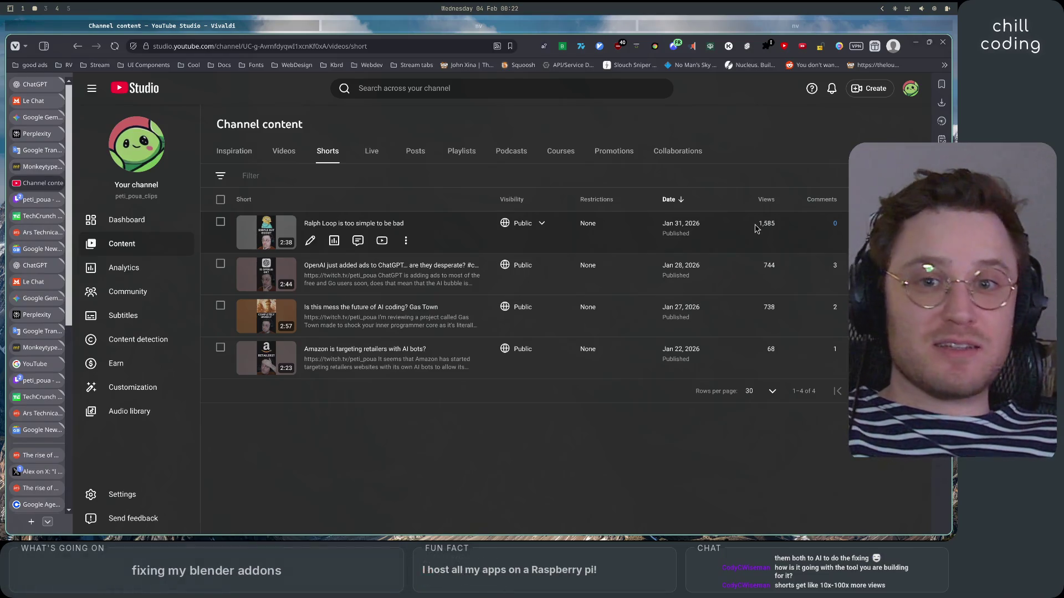
left_click(290, 151)
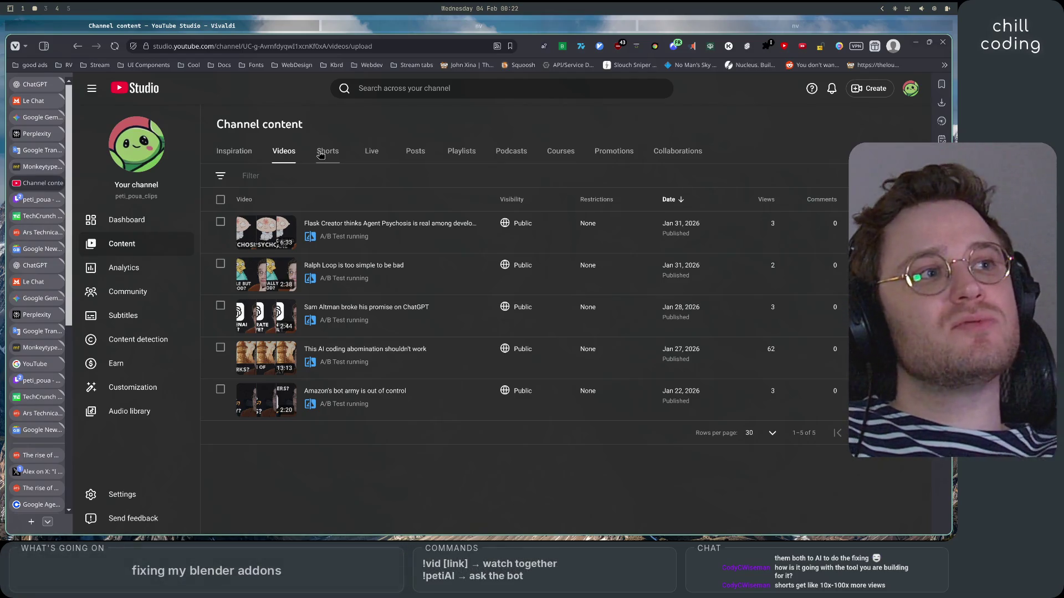
left_click(380, 278)
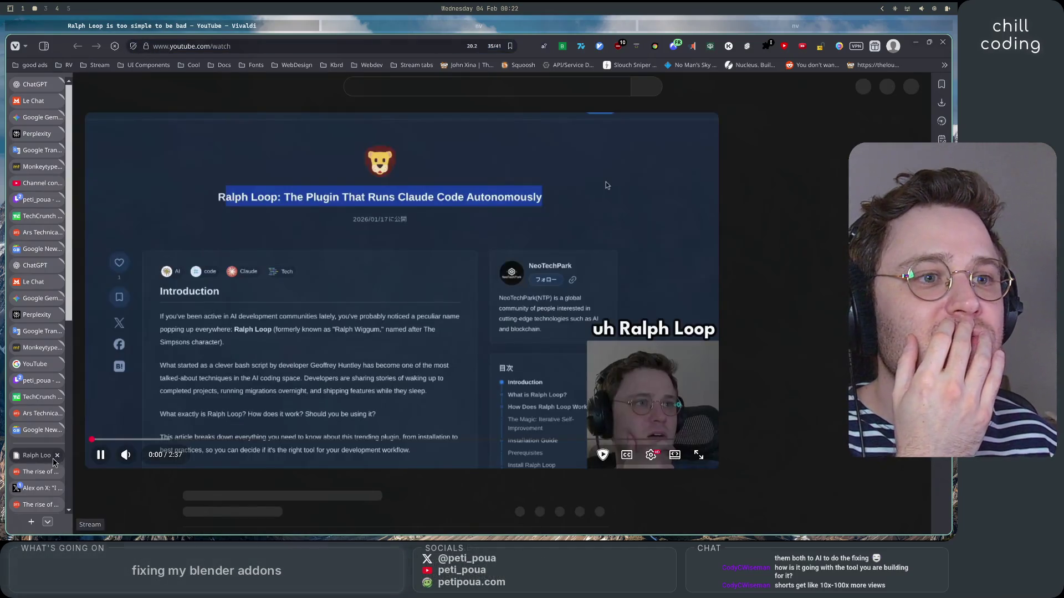
left_click(57, 455)
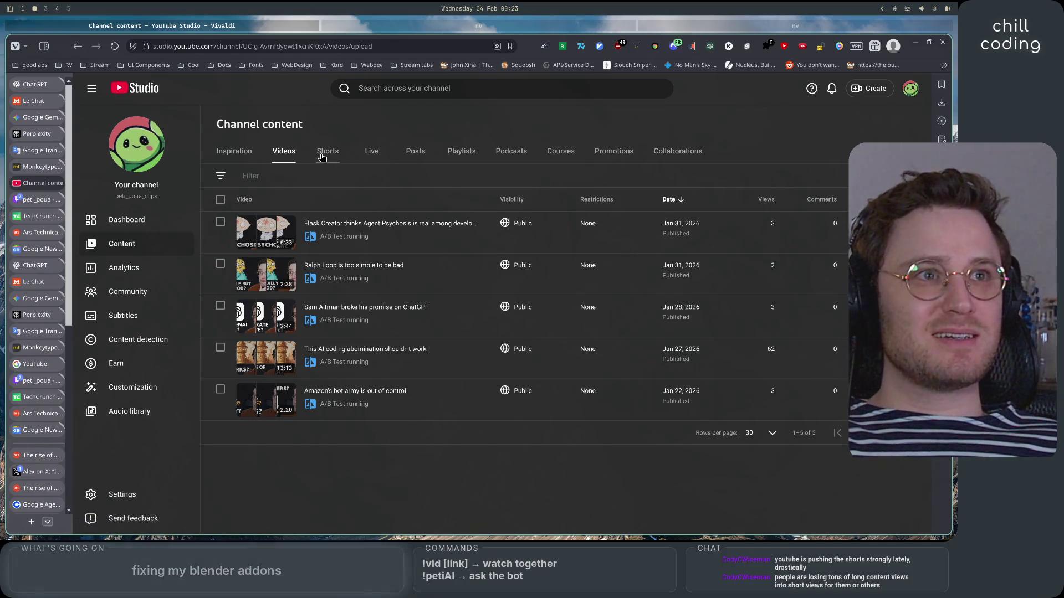
Switch the Channel content list back to the Shorts tab.
left_click(322, 157)
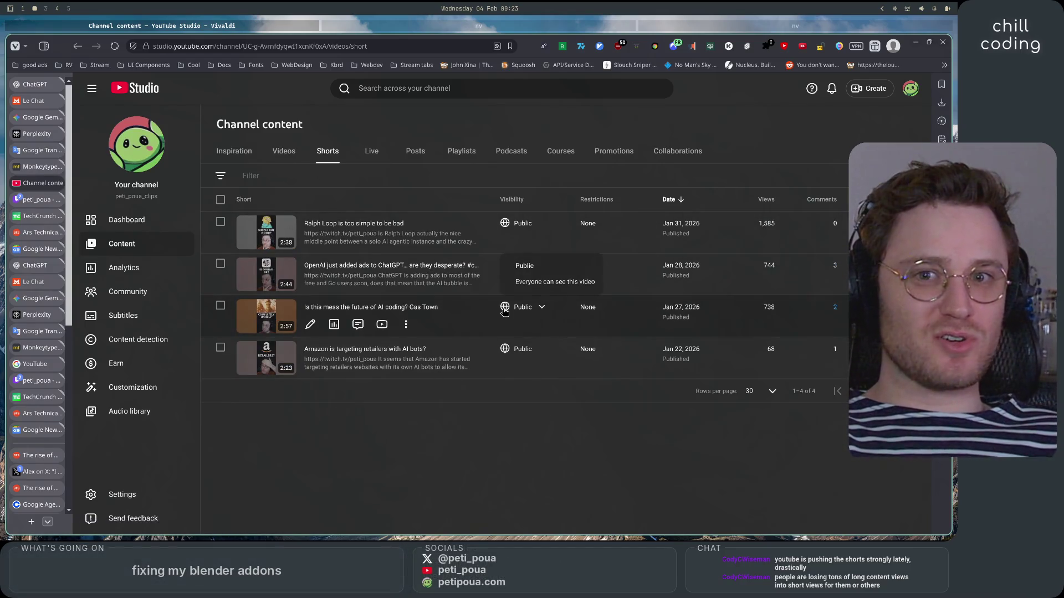
Open the Flask Creator video's details from the Videos list and view its analytics.
left_click(281, 157)
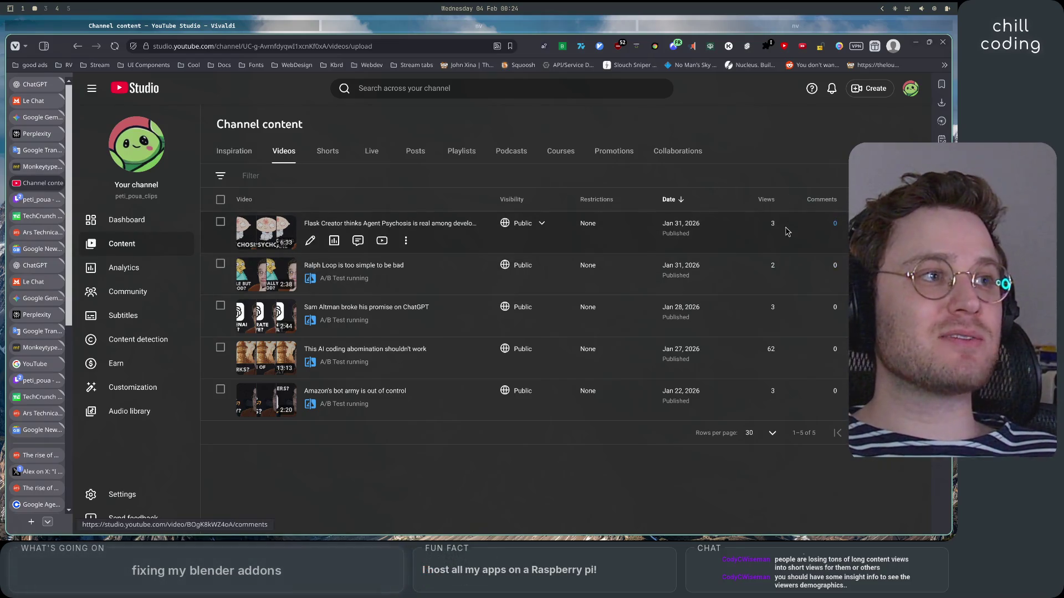
left_click(458, 233)
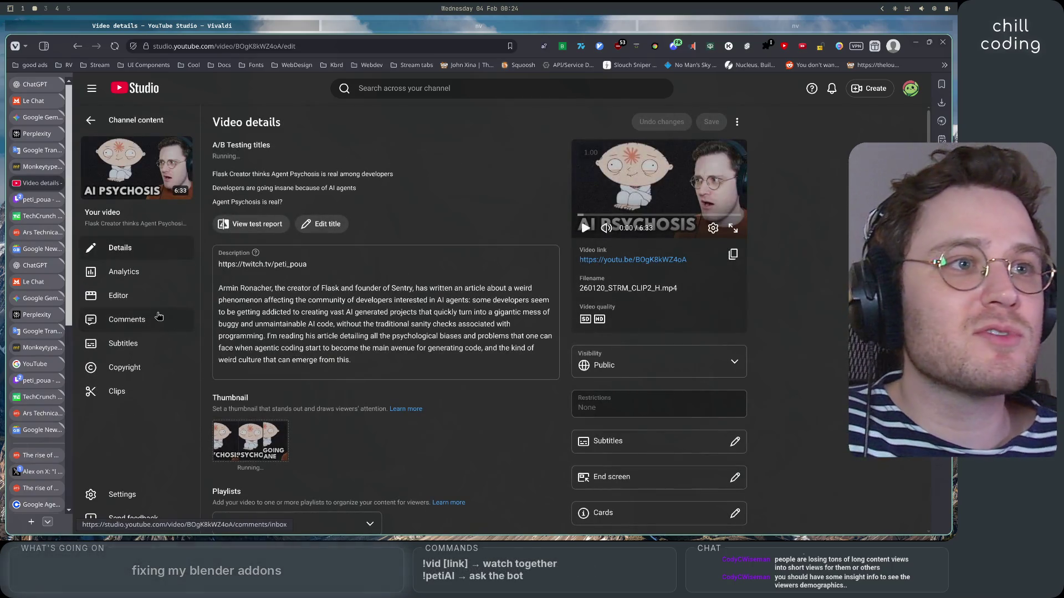
left_click(162, 277)
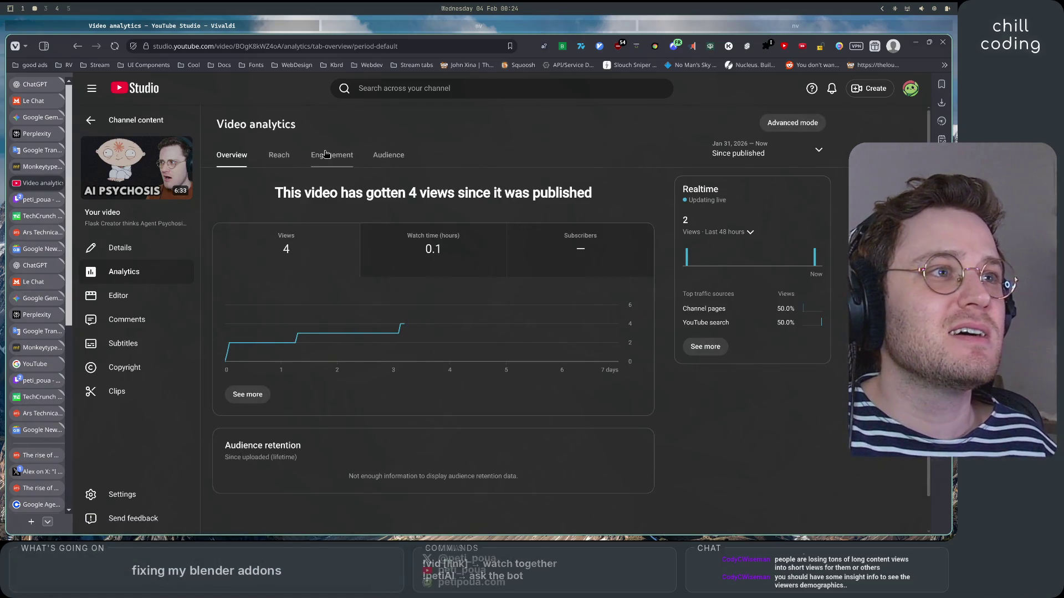
Review the Flask Creator video's Audience analytics, highlighting the no demographic data message.
left_click(387, 155)
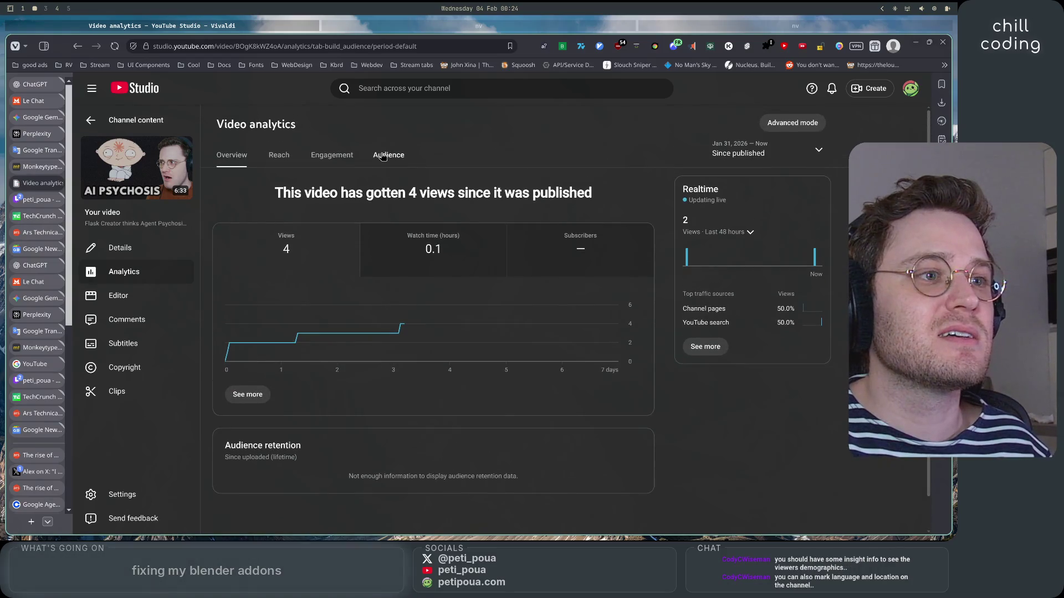
scroll(417, 422, "down", 5)
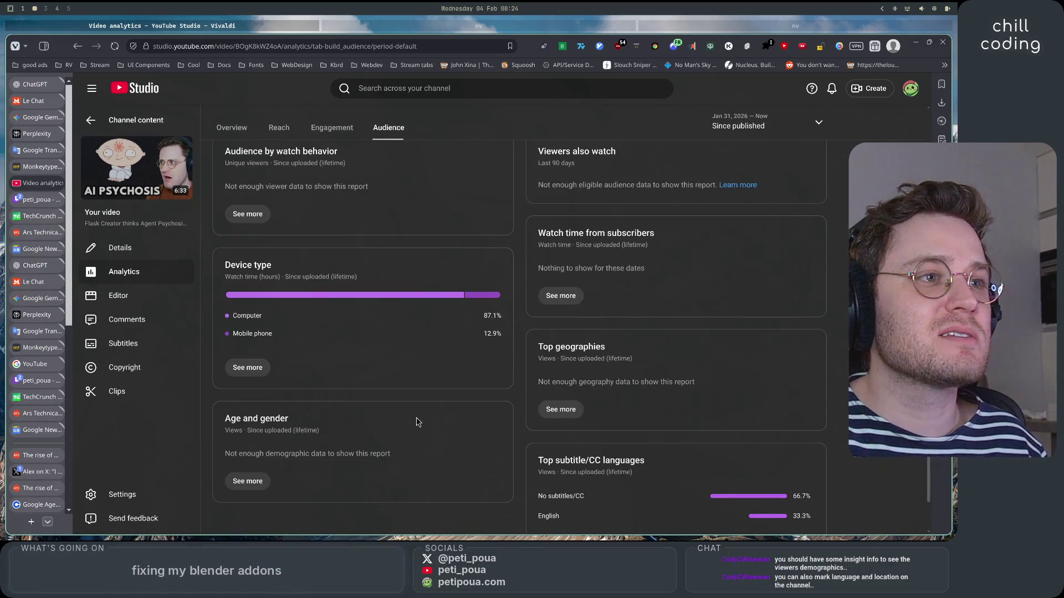
scroll(418, 422, "down", 1)
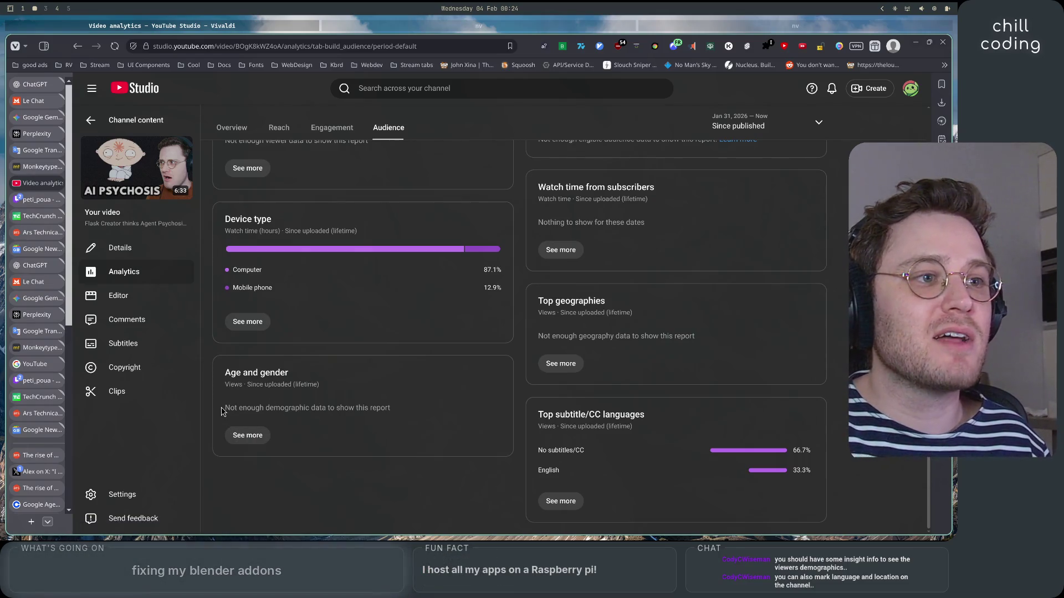
left_click_drag(223, 409, 420, 412)
left_click(423, 416)
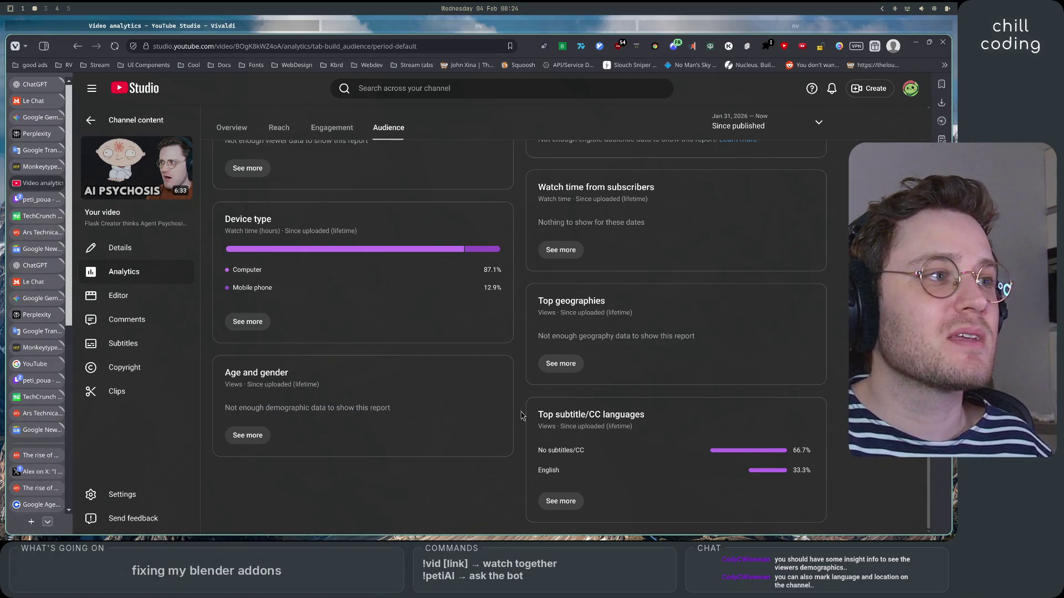
left_click_drag(537, 344, 723, 339)
left_click(723, 339)
Return to Channel content and show the channel's Shorts list.
scroll(627, 438, "up", 1)
scroll(312, 249, "up", 5)
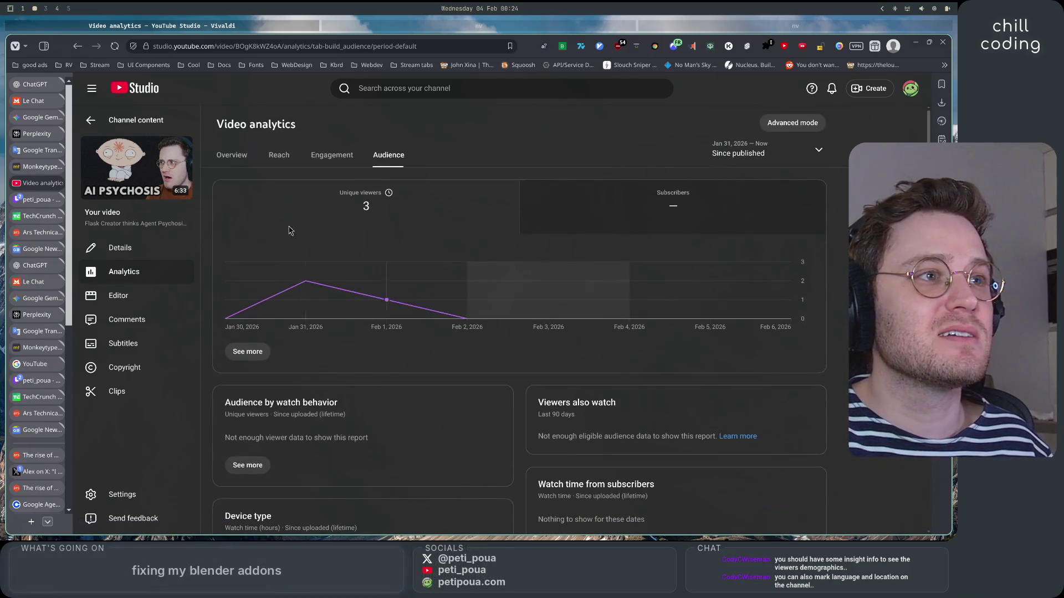
left_click(91, 120)
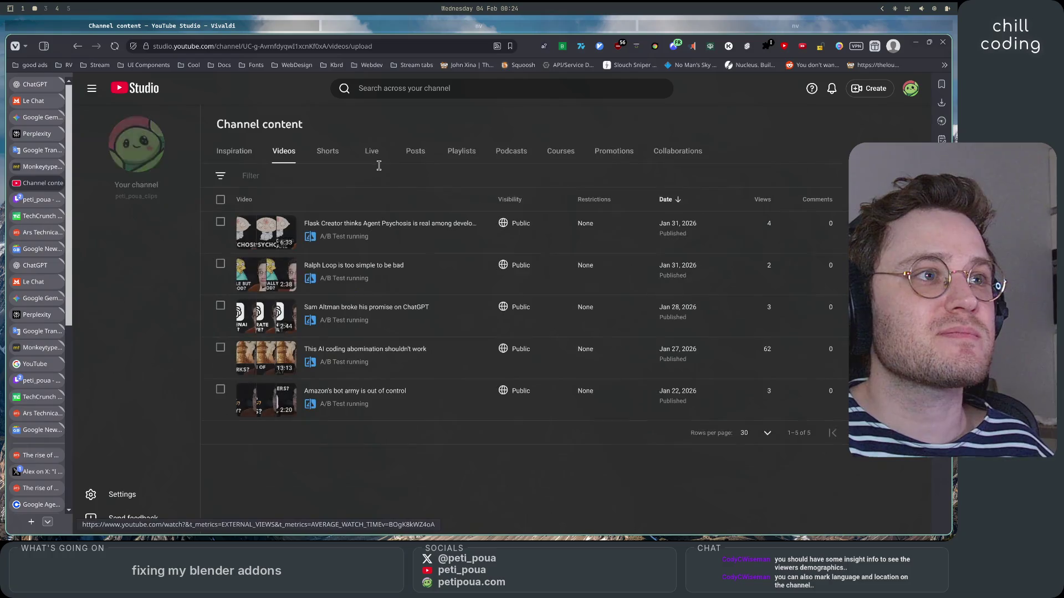
left_click(337, 153)
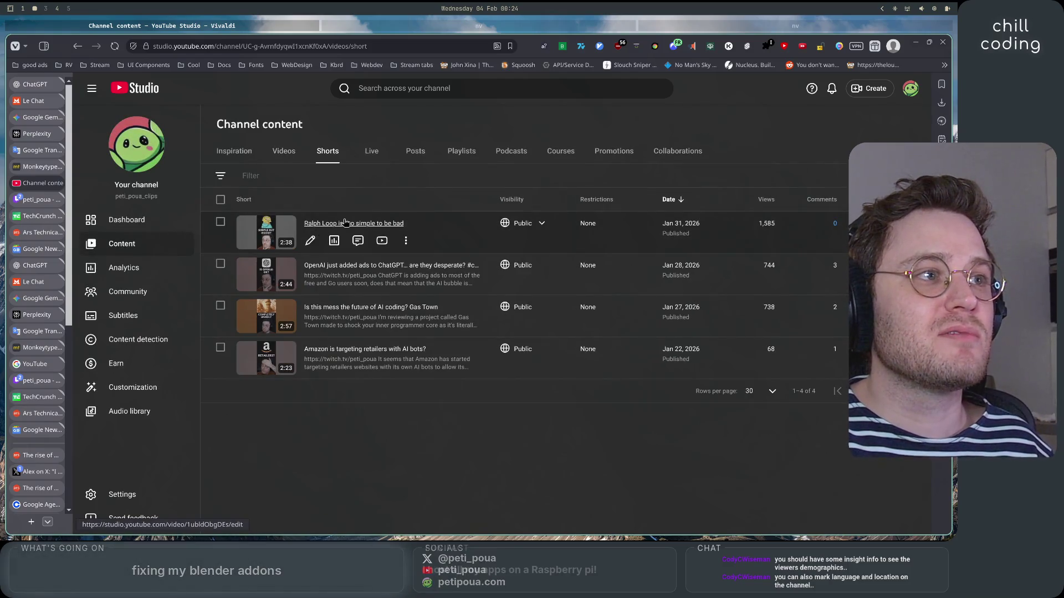
Open the Ralph Loop Short's analytics and view its Engagement, then Audience breakdown.
left_click(333, 240)
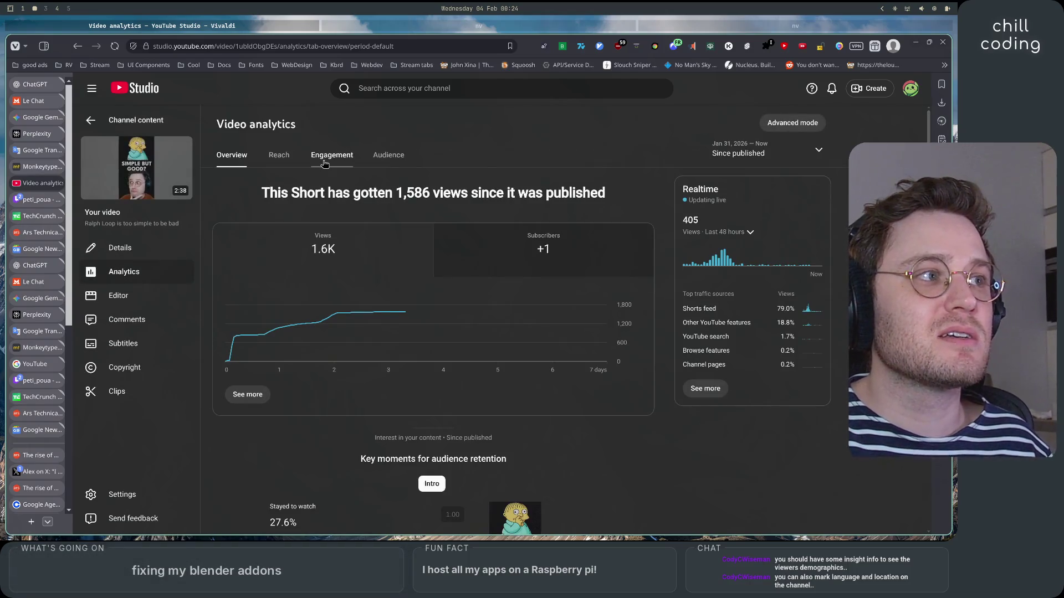
left_click(325, 161)
left_click(391, 156)
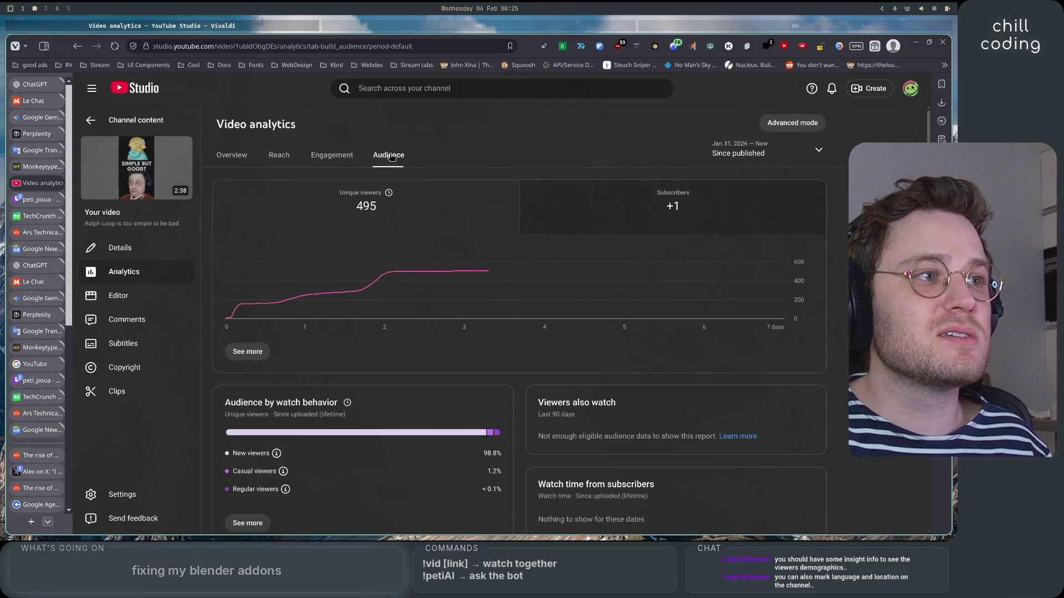
scroll(335, 361, "down", 5)
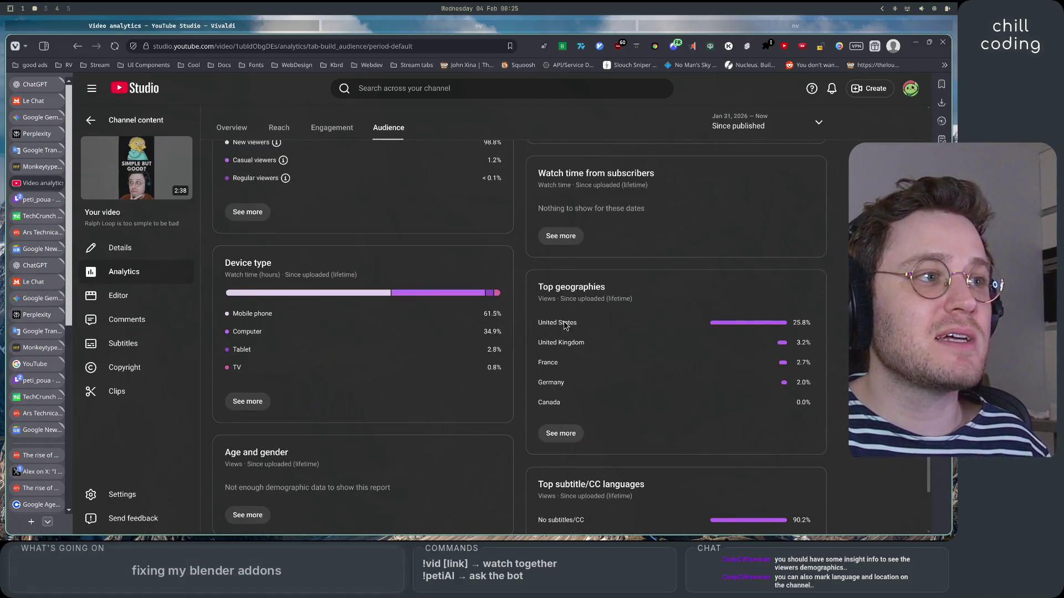
Review the Short's top geographies (France, United States), then return to the Shorts list.
double_click(547, 363)
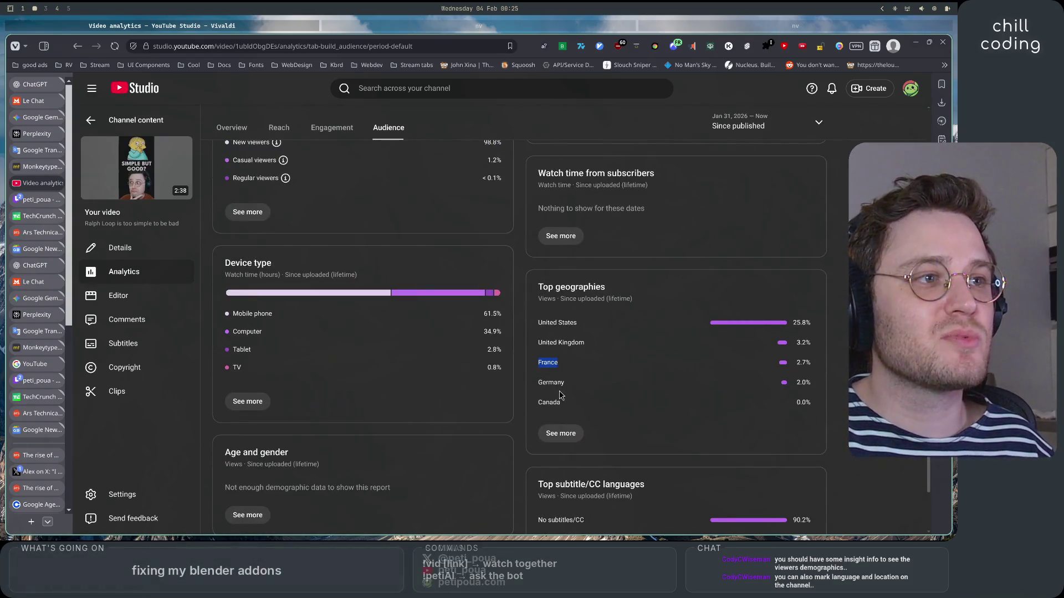
mouse_move(538, 323)
left_mouse_down()
mouse_move(625, 336)
mouse_move(623, 346)
left_mouse_up()
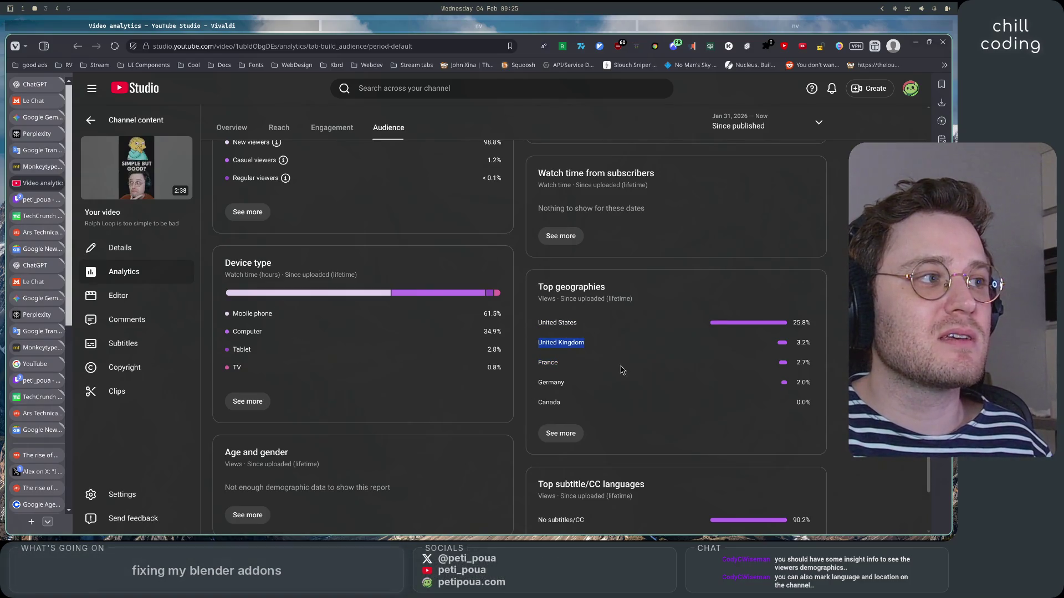
scroll(621, 366, "up", 1)
left_click(622, 403)
scroll(641, 385, "up", 3)
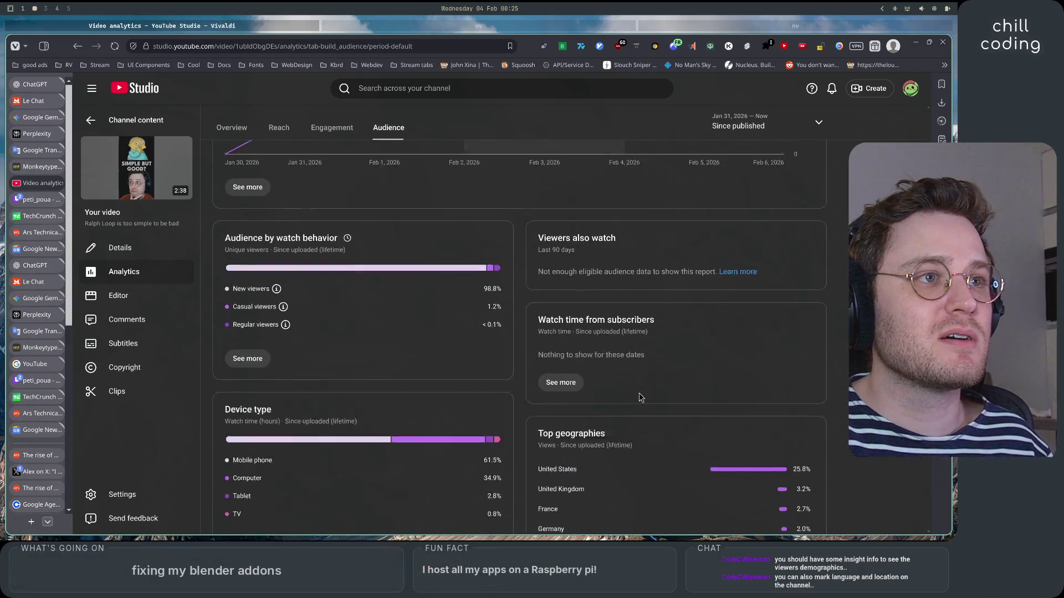
scroll(640, 397, "down", 5)
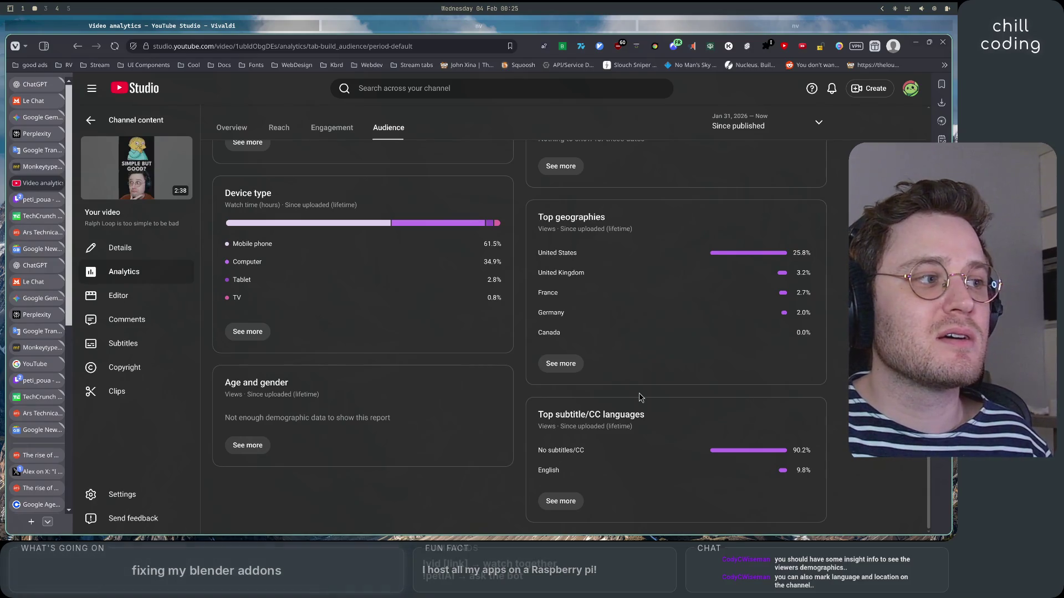
scroll(436, 479, "up", 2)
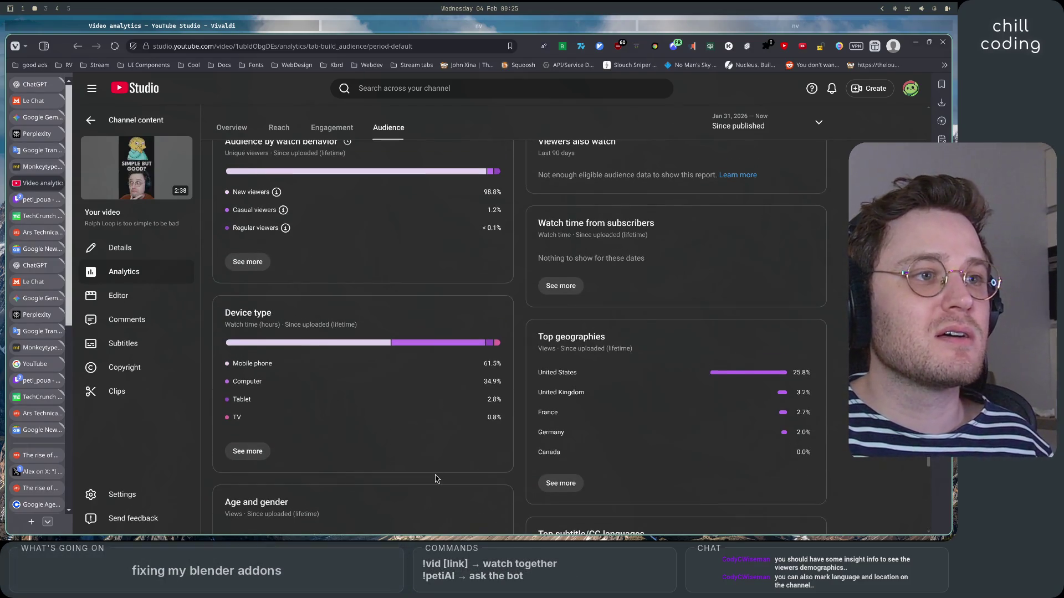
scroll(435, 478, "up", 1)
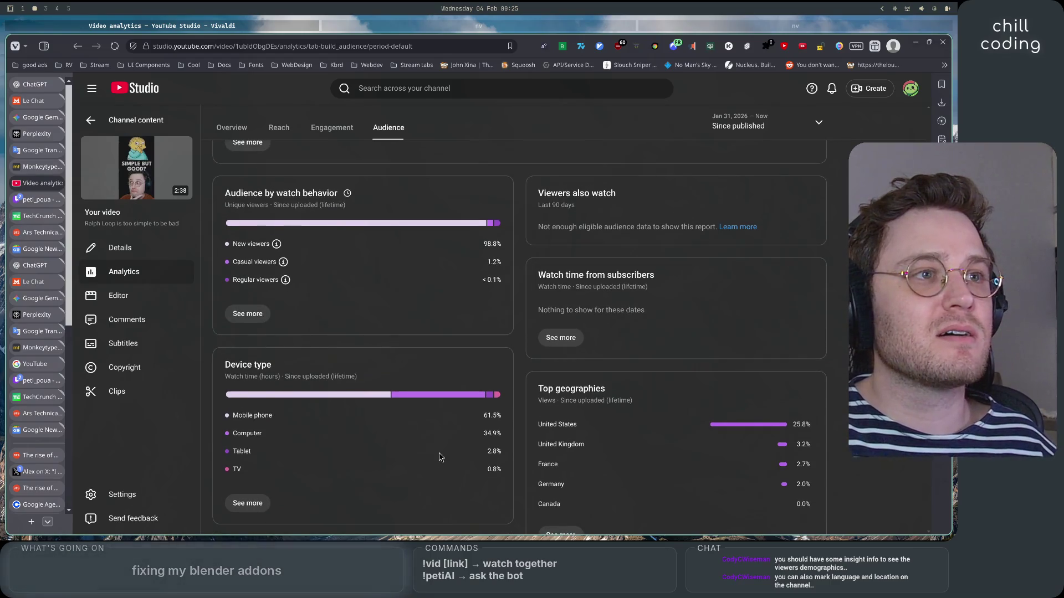
scroll(439, 460, "up", 4)
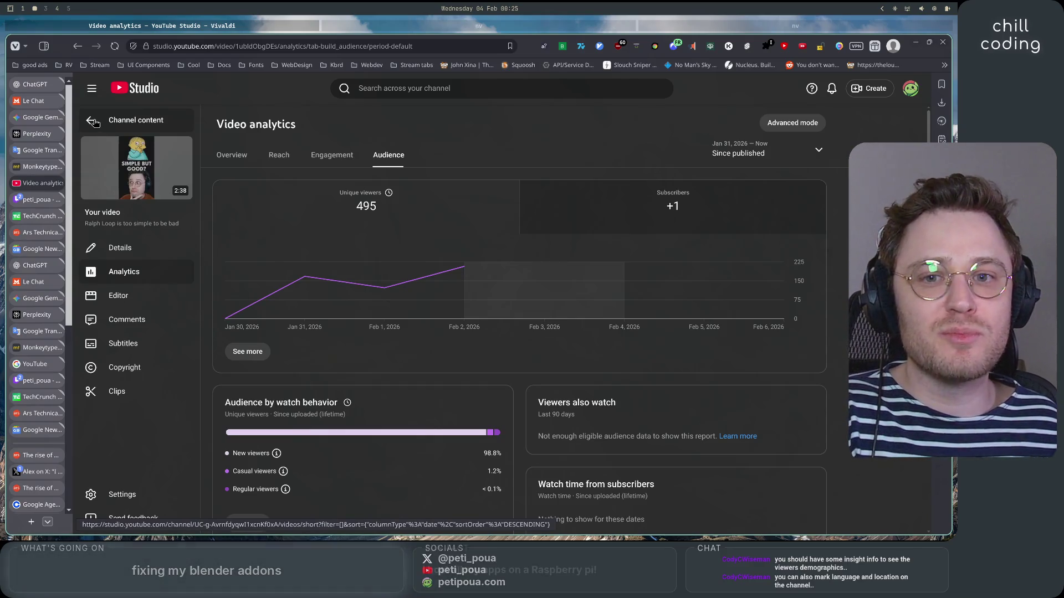
left_click(94, 123)
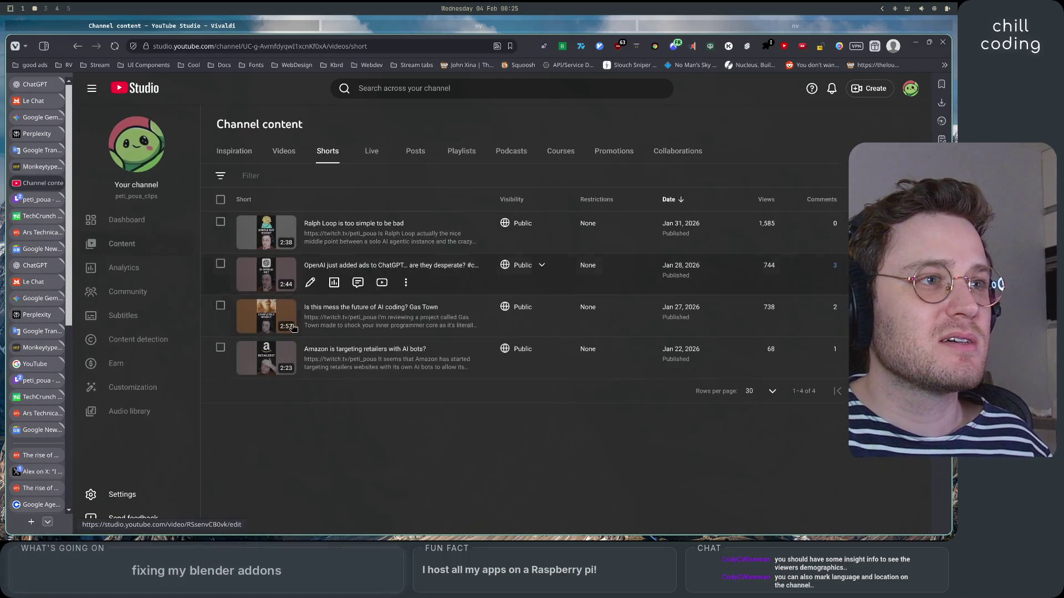
Open Audience analytics for the 'This AI coding abomination shouldn't work' video.
left_click(284, 151)
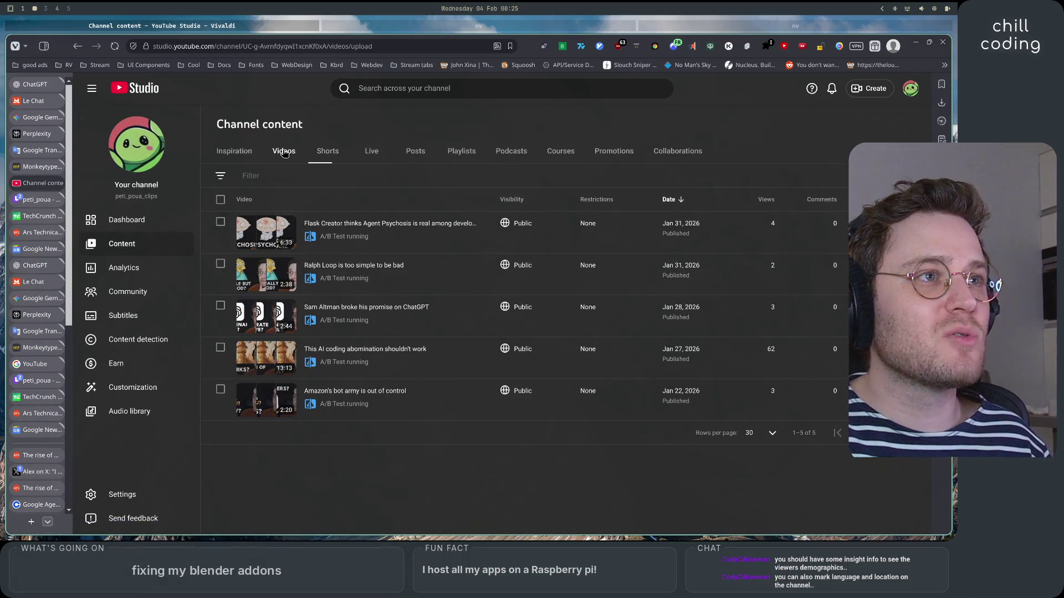
left_click(382, 349)
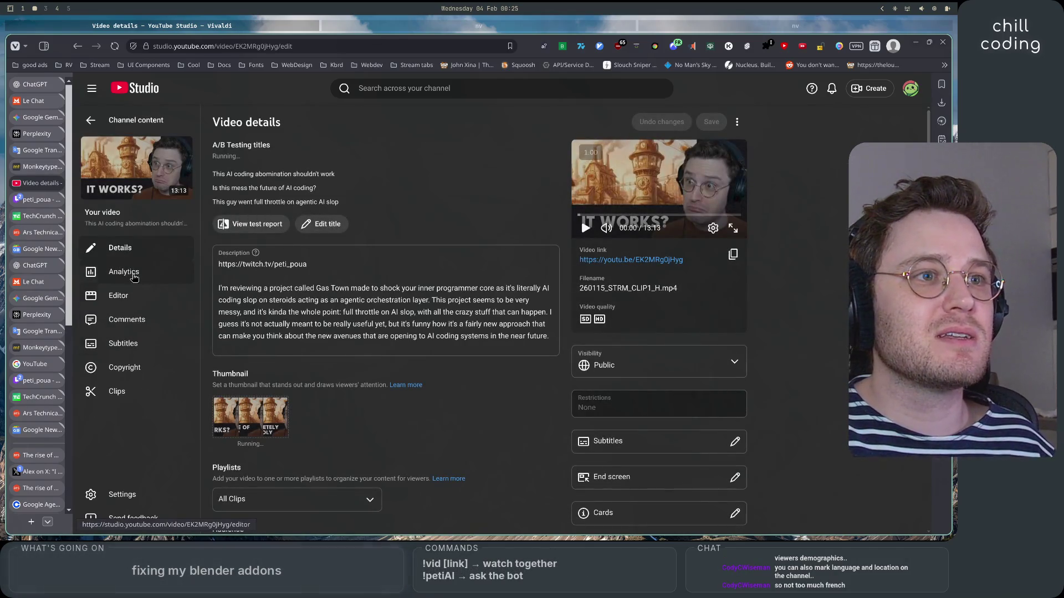
left_click(130, 273)
left_click(388, 154)
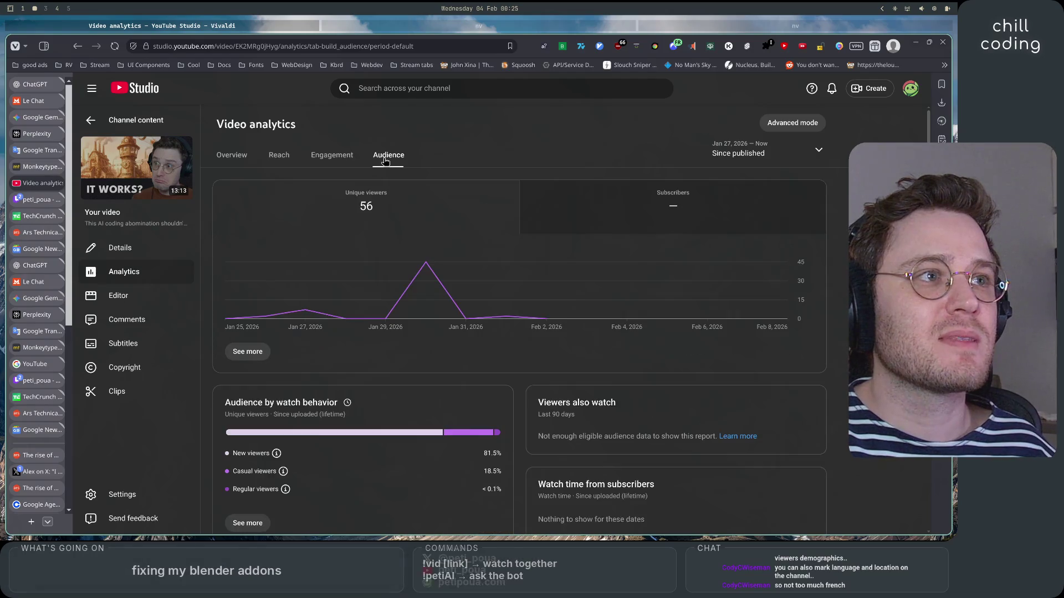
Review the video's top geographies, noting United States, then open its details page.
scroll(443, 419, "down", 5)
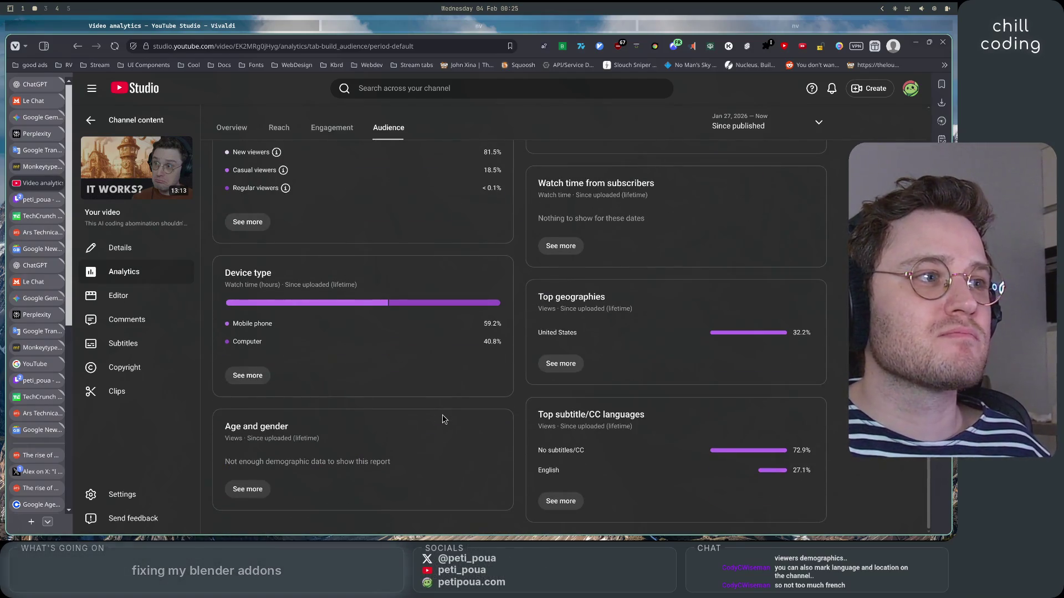
left_click_drag(579, 334, 524, 335)
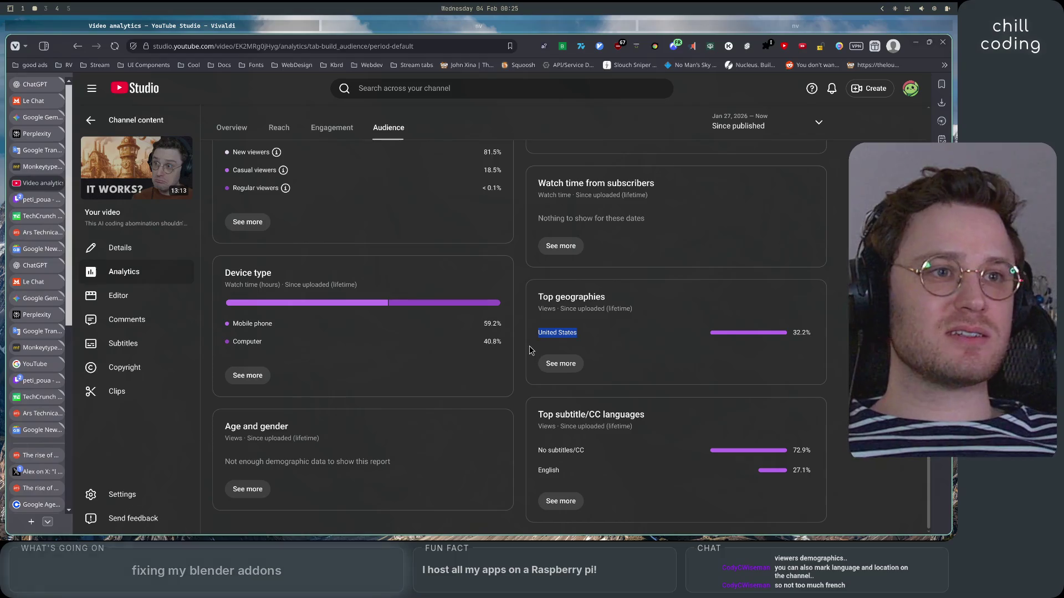
scroll(526, 390, "up", 2)
left_click(529, 486)
scroll(528, 487, "up", 1)
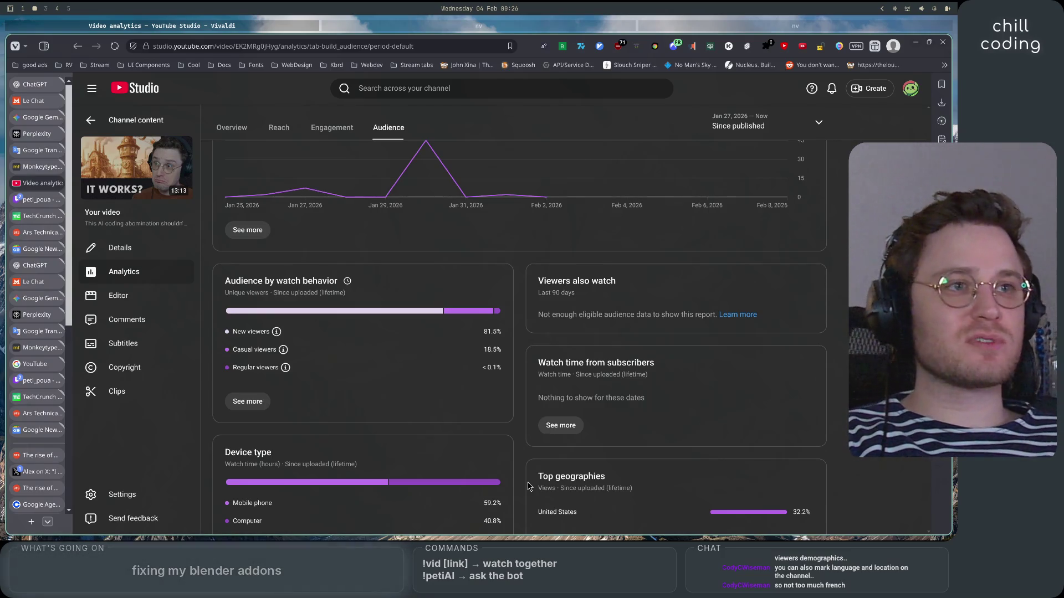
left_click(146, 255)
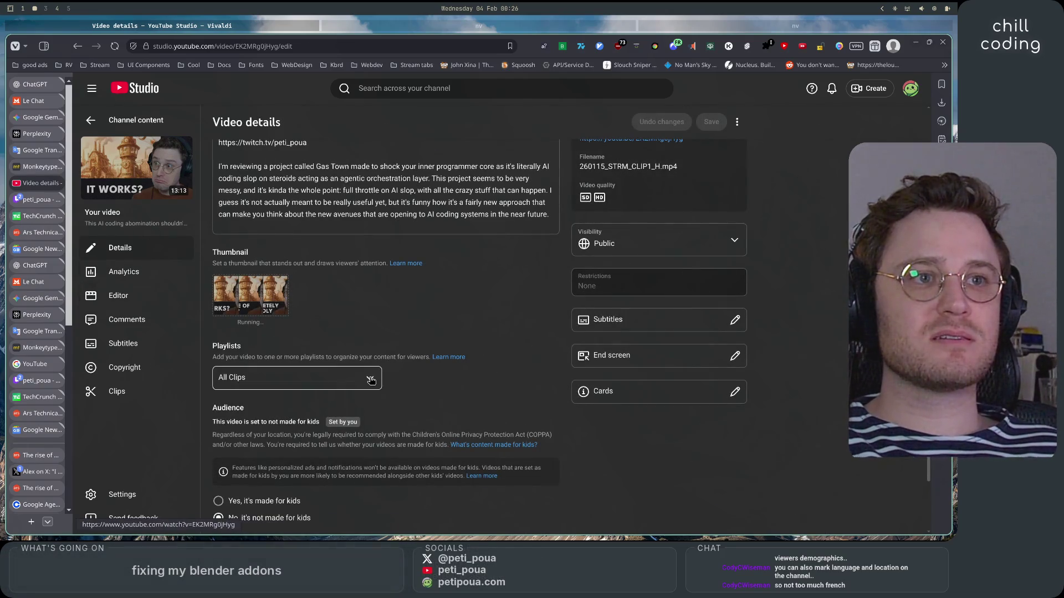
Set the AI coding abomination video's location to United States, save, and return to Channel content.
scroll(370, 380, "down", 2)
left_click(239, 496)
scroll(518, 427, "down", 10)
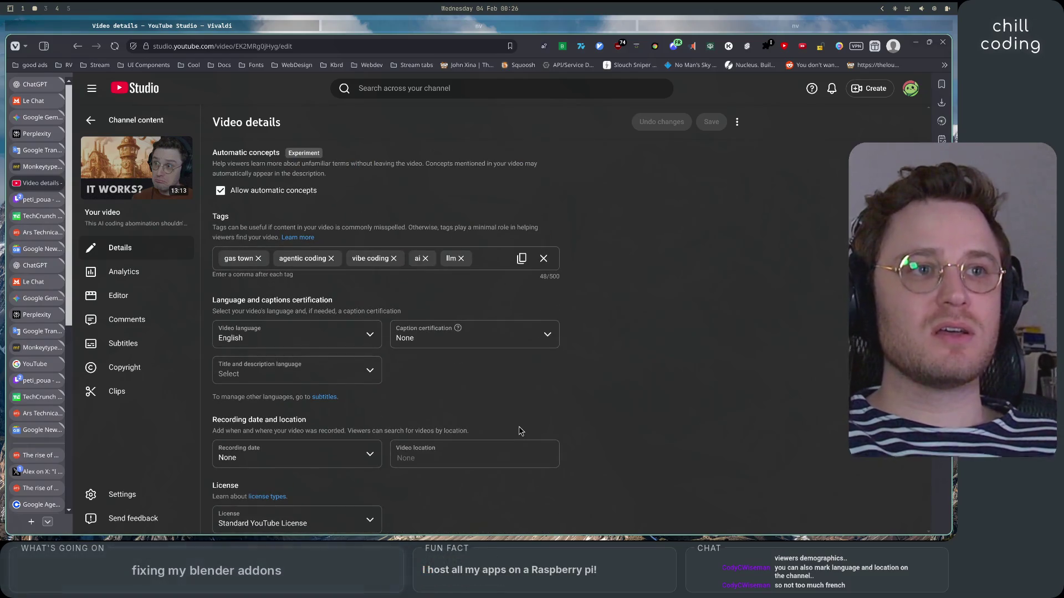
scroll(430, 402, "down", 2)
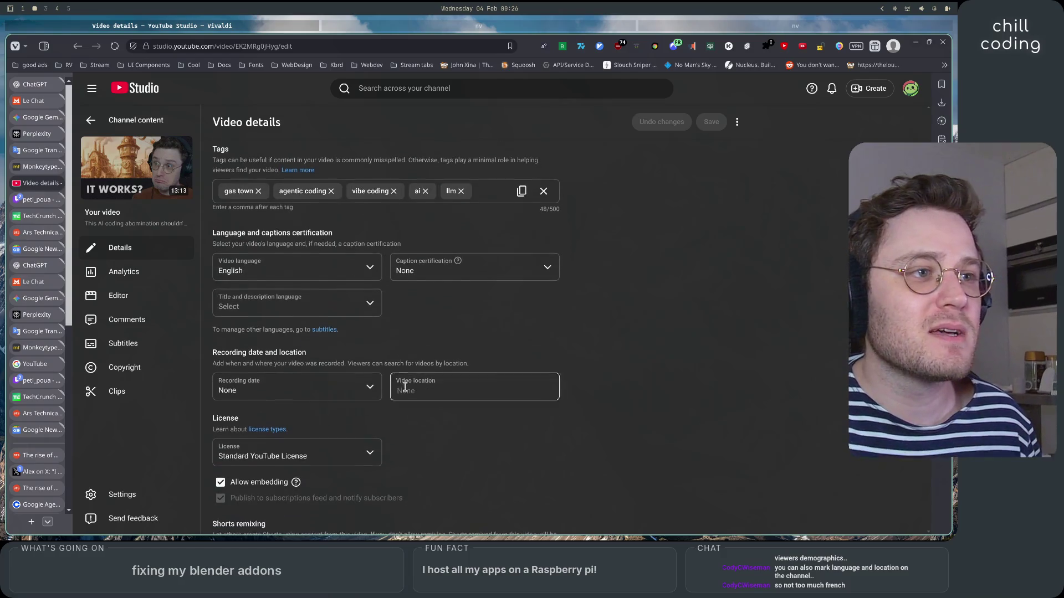
scroll(285, 333, "down", 1)
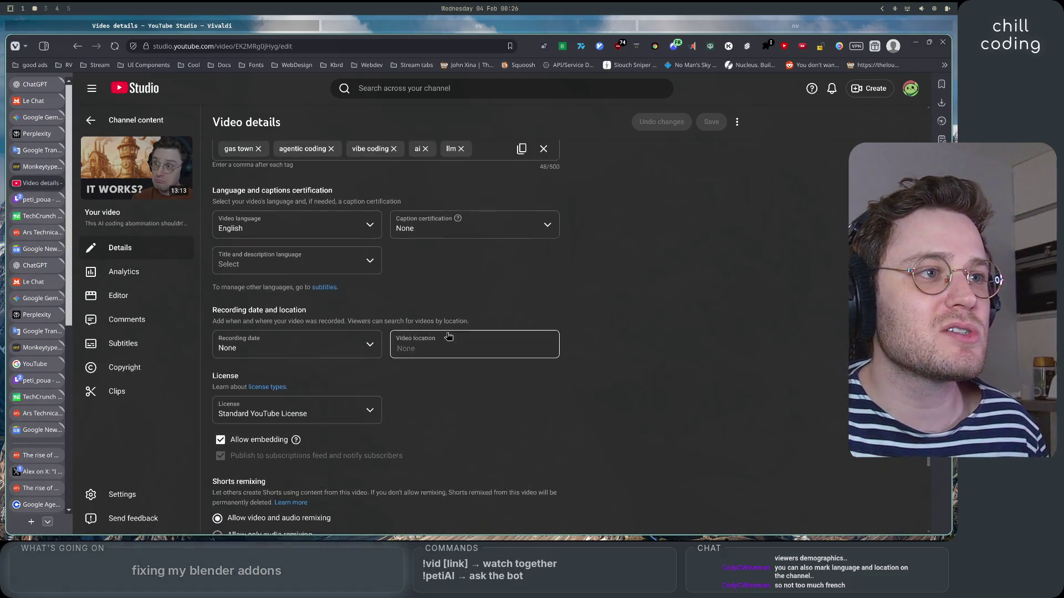
left_click_drag(265, 329, 482, 335)
left_click(489, 332)
scroll(502, 372, "down", 2)
left_click(459, 293)
type("United")
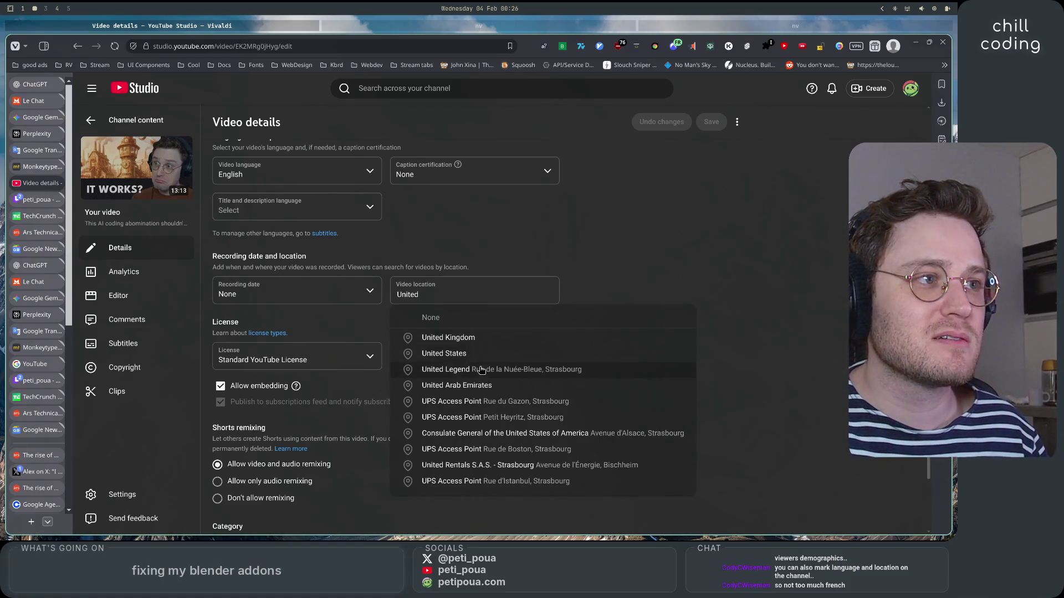
left_click(482, 361)
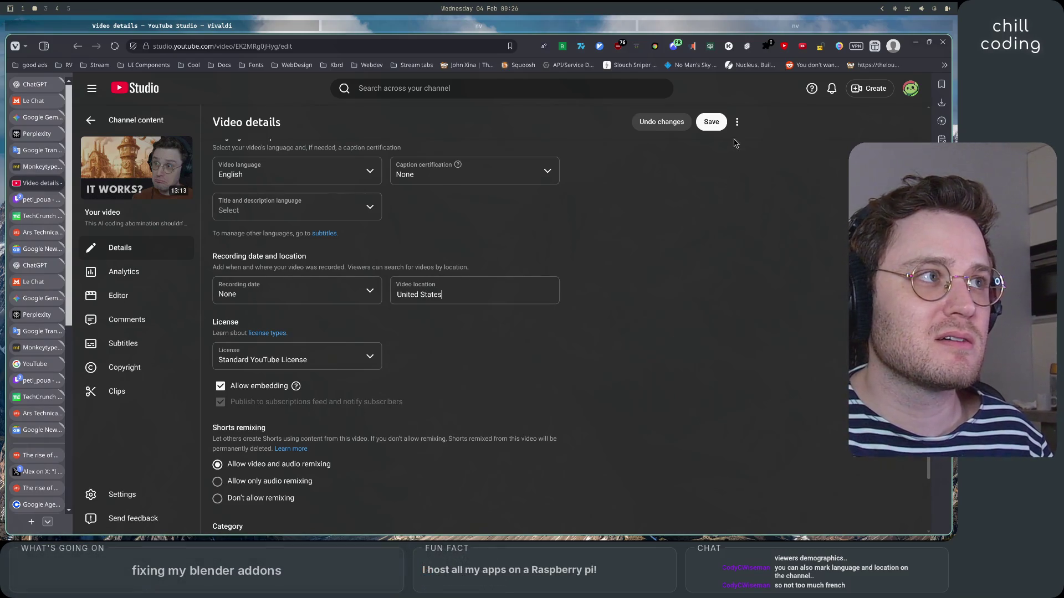
left_click(711, 121)
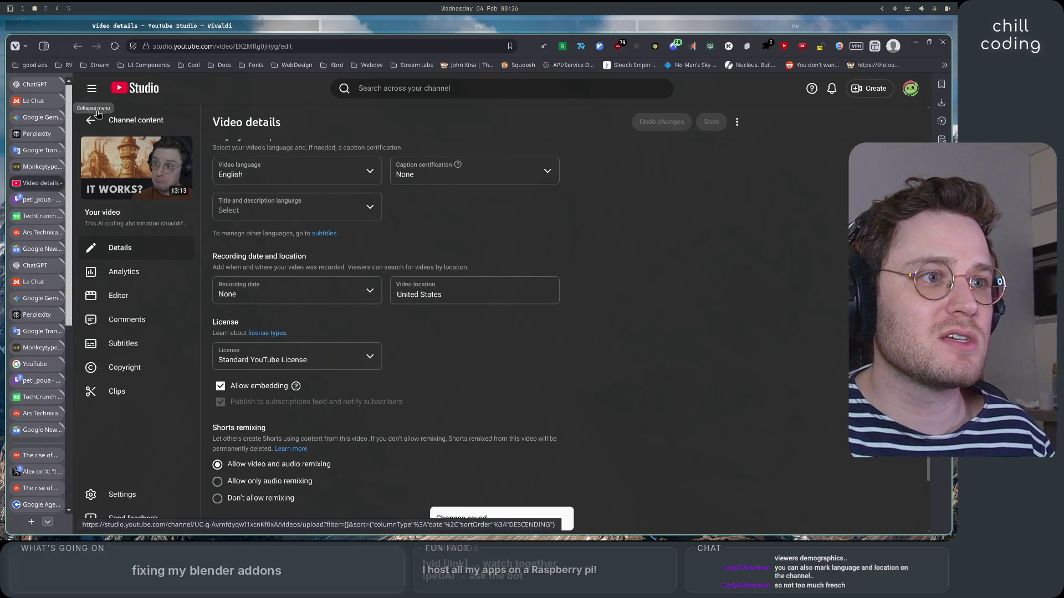
left_click(91, 122)
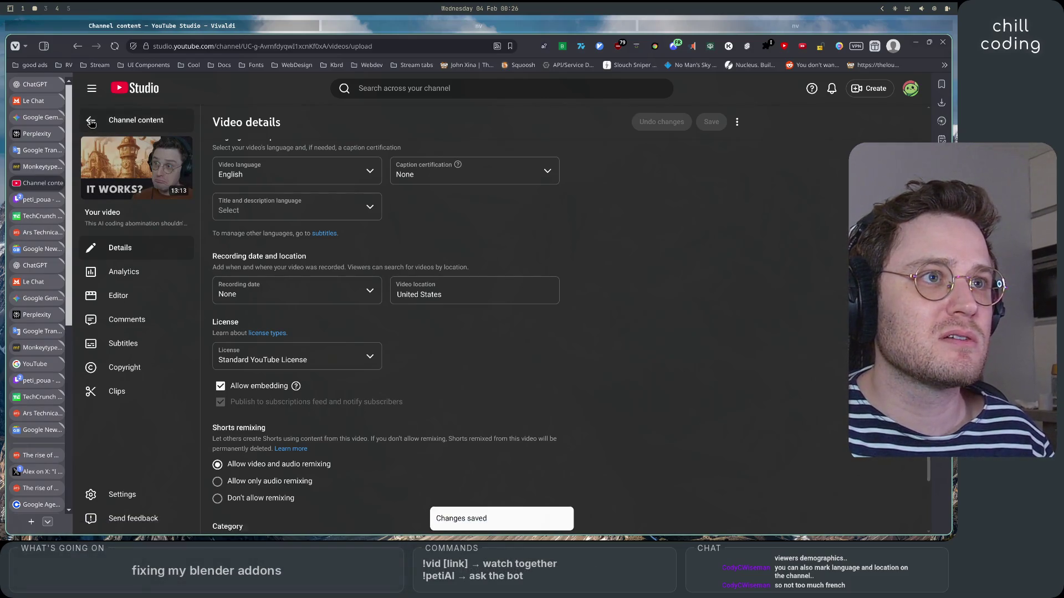
Flip between the Shorts and Videos lists, then open the long-form Ralph Loop video's details.
left_click(380, 268)
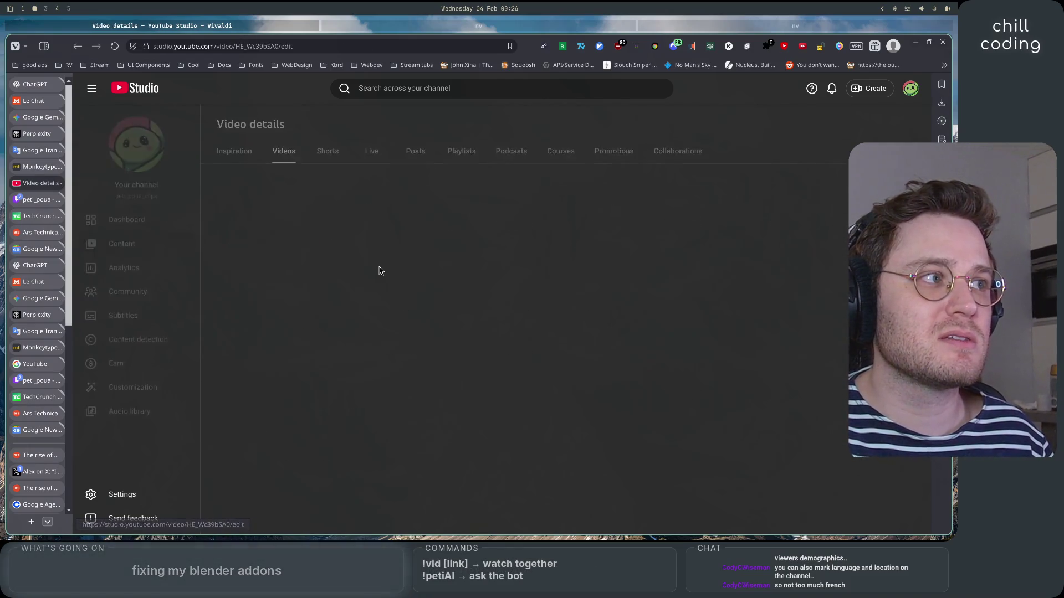
left_click(91, 120)
left_click(330, 152)
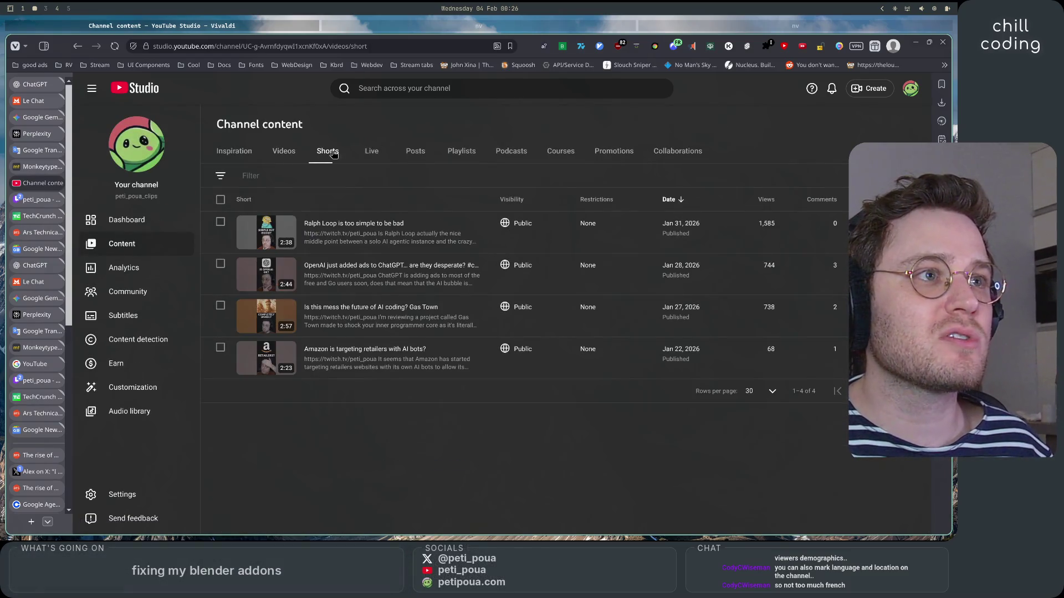
left_click(281, 154)
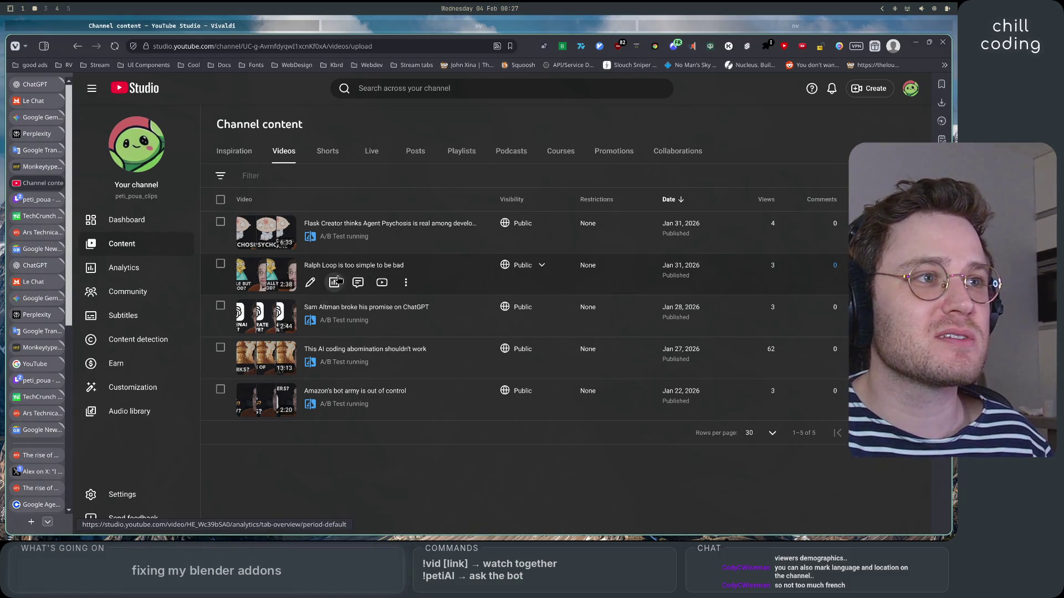
left_click(341, 267)
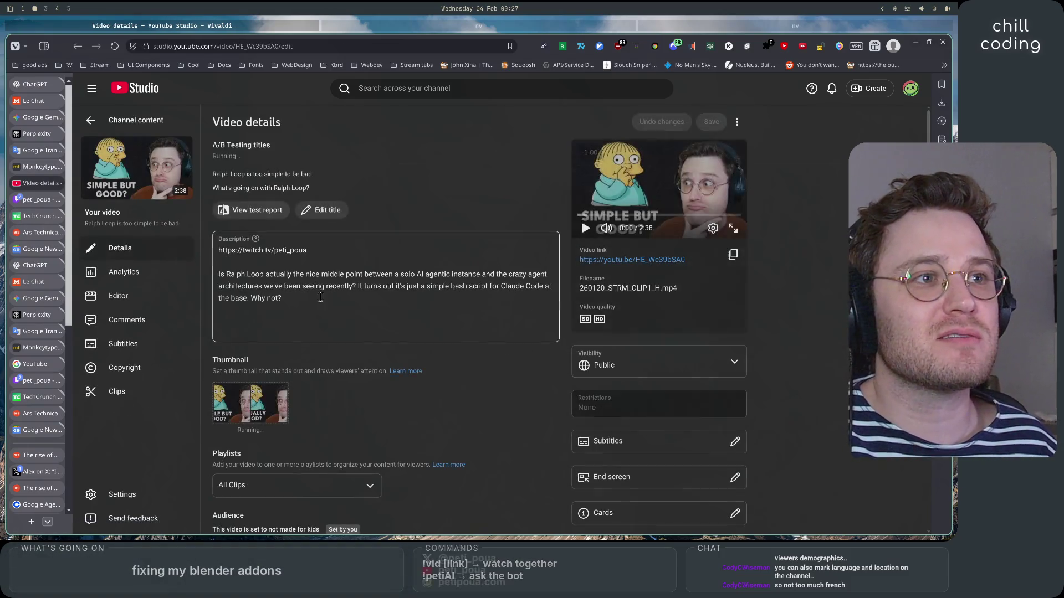
Under Show more, set the Ralph Loop video's location to United States and save.
scroll(391, 391, "down", 3)
left_click(244, 496)
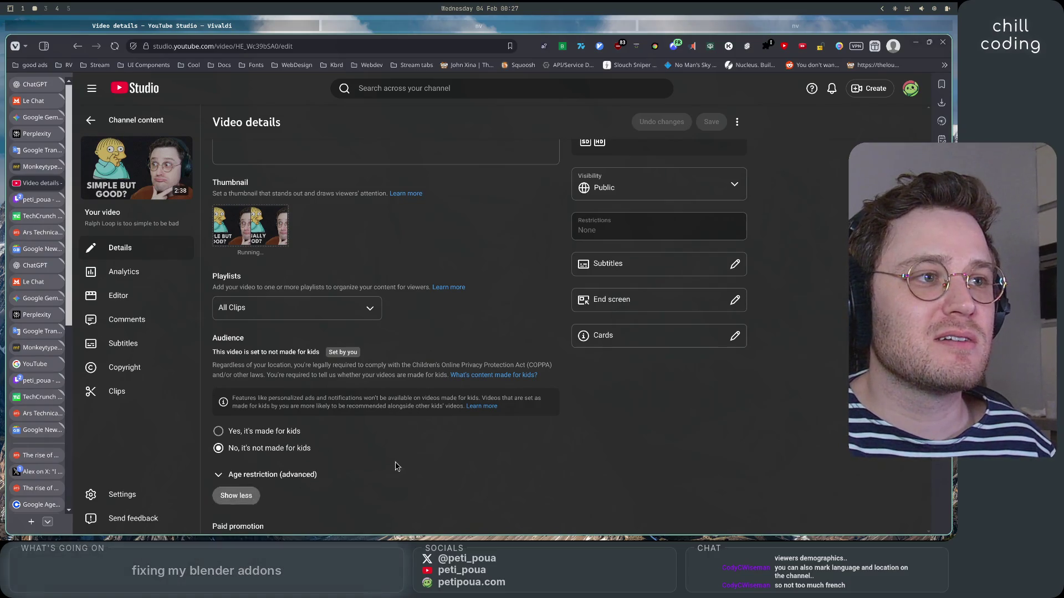
scroll(388, 465, "down", 5)
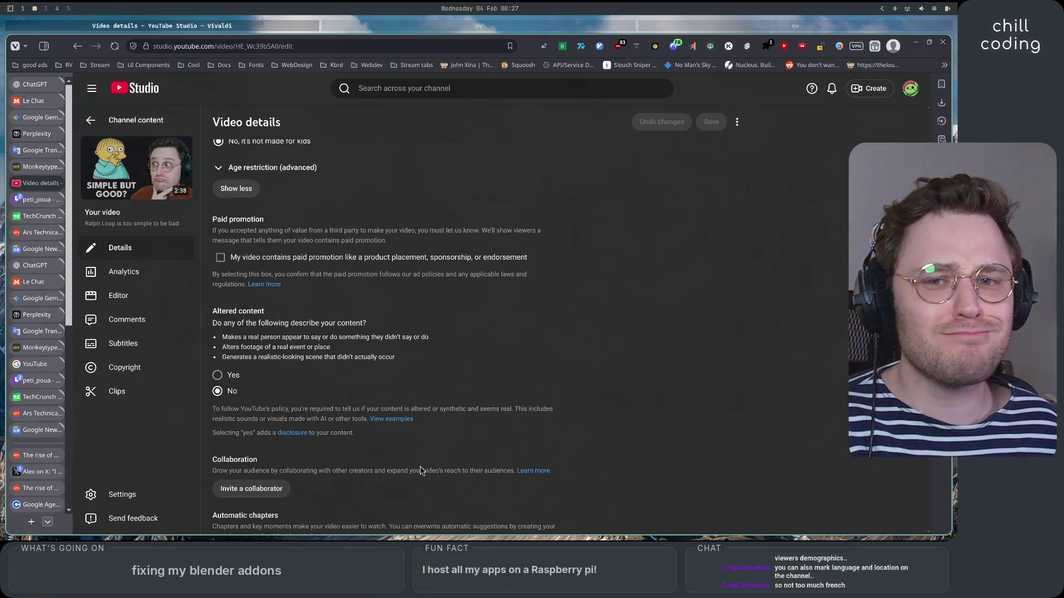
scroll(421, 469, "down", 5)
scroll(420, 463, "down", 6)
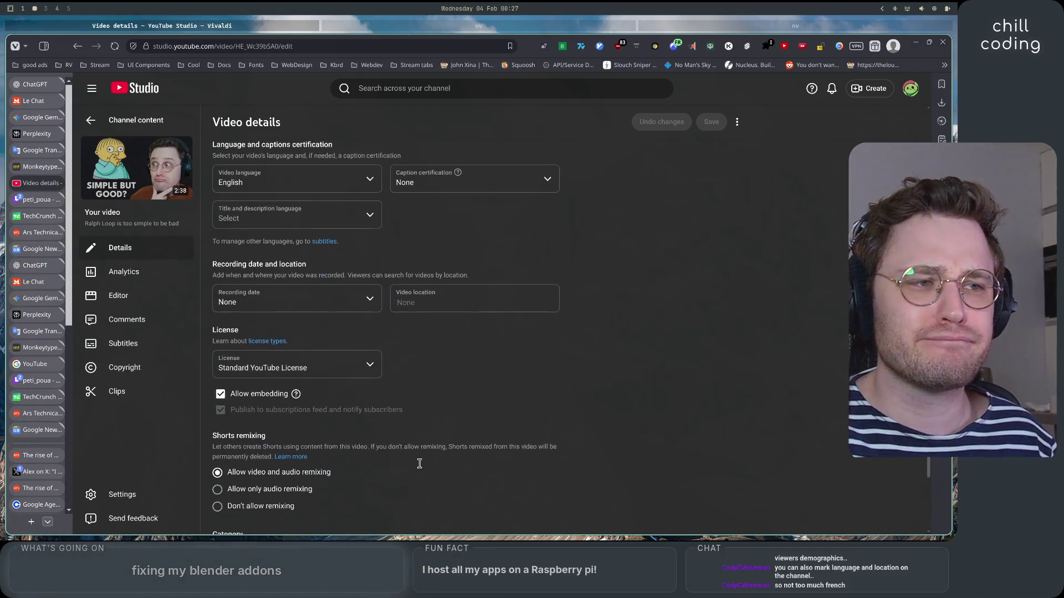
left_click(443, 315)
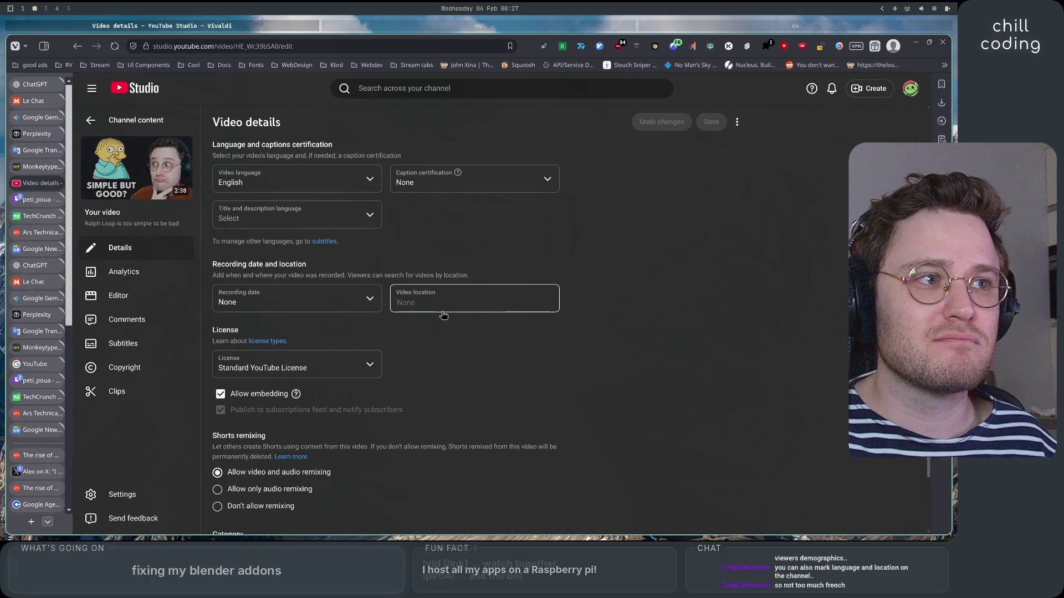
type("United")
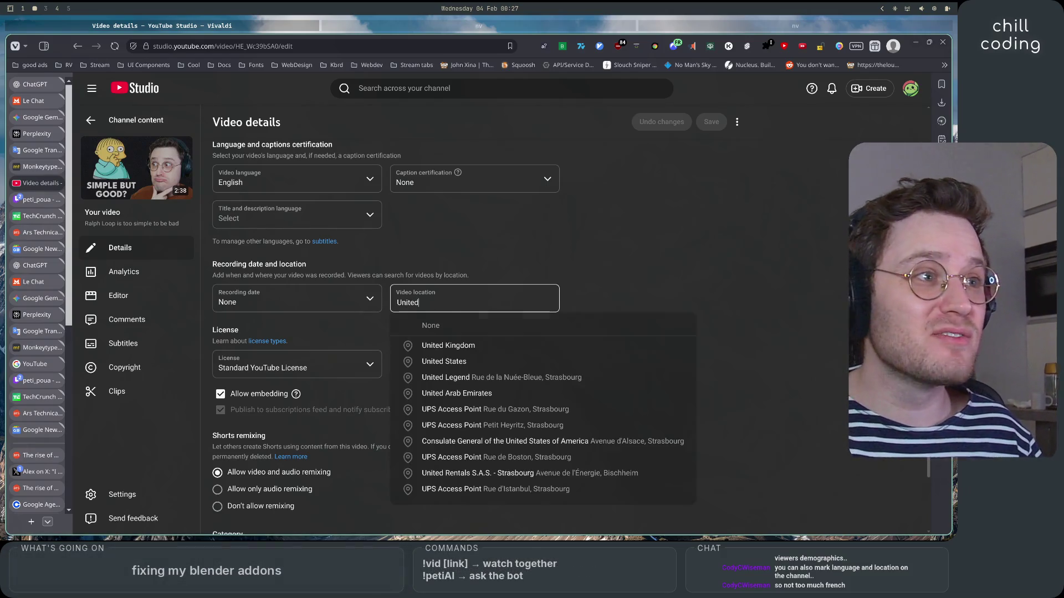
left_click(457, 362)
left_click(711, 121)
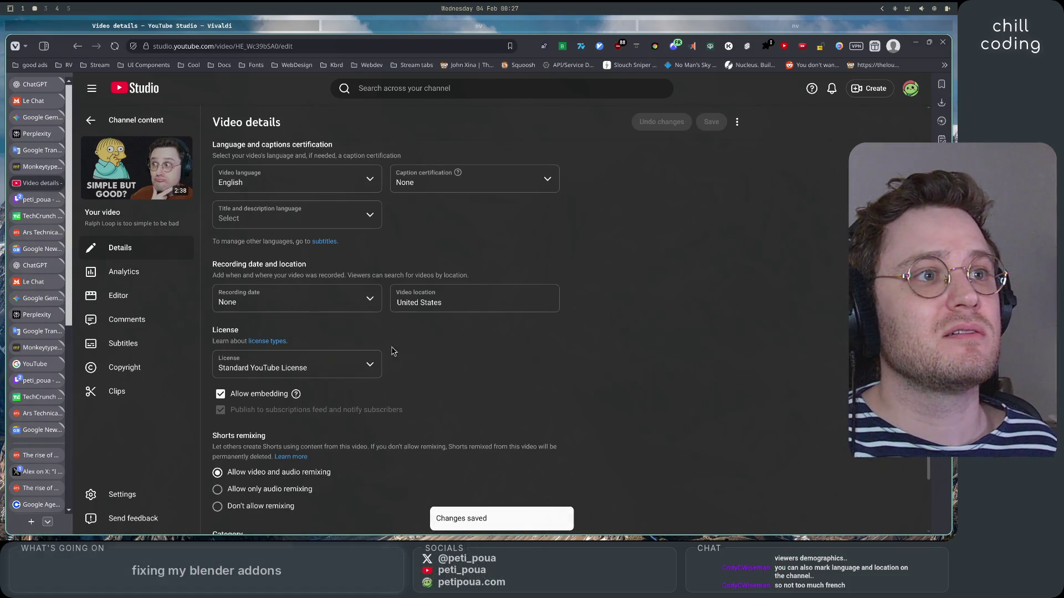
scroll(656, 387, "up", 1)
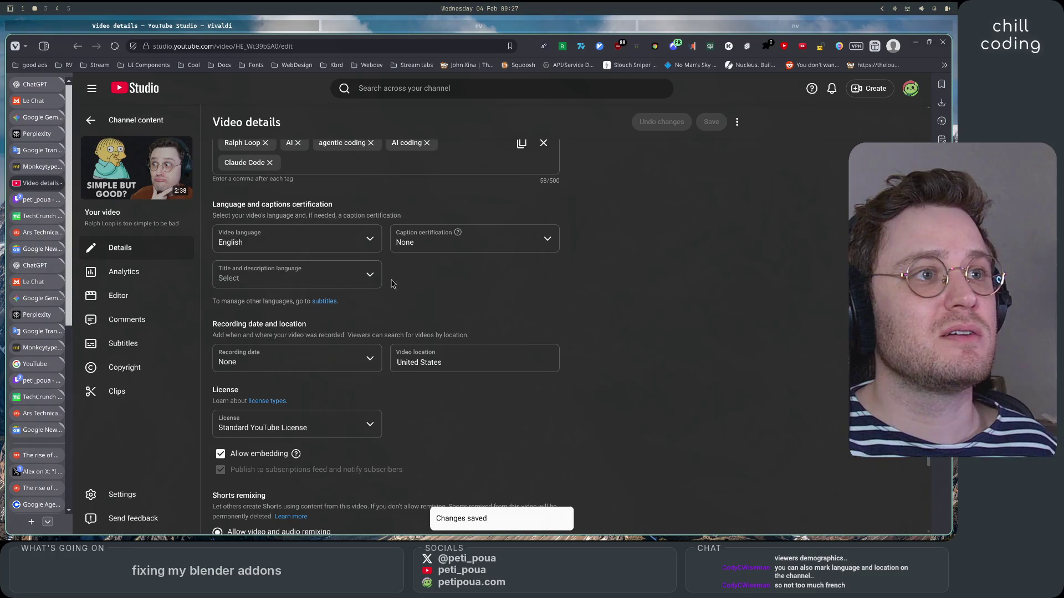
Set title/description language and video language to English (United States), then save.
left_click(370, 282)
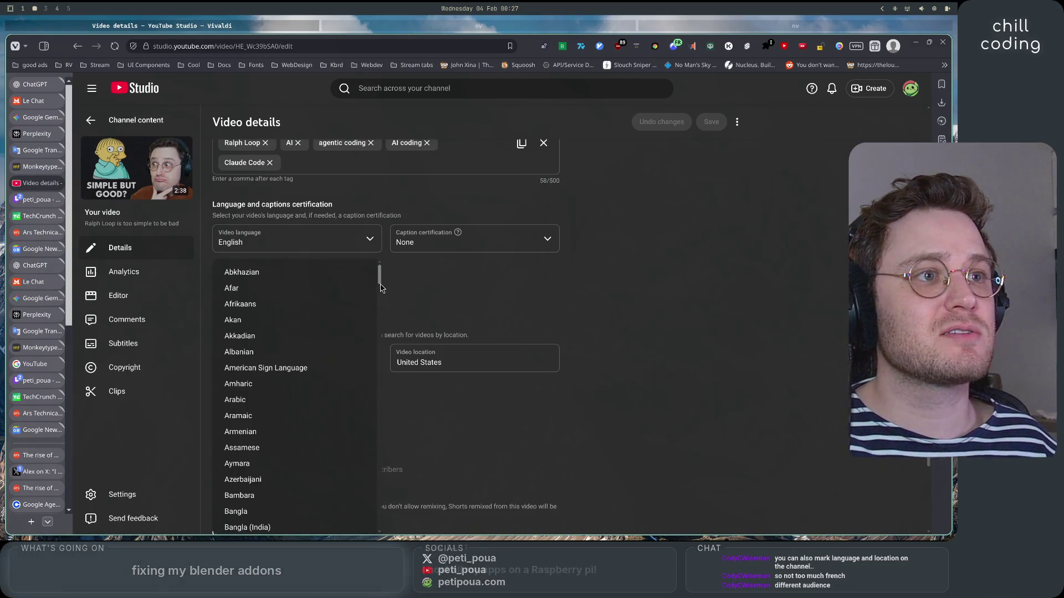
scroll(349, 382, "down", 8)
scroll(335, 385, "up", 3)
scroll(332, 383, "down", 6)
scroll(317, 369, "up", 2)
scroll(307, 344, "down", 8)
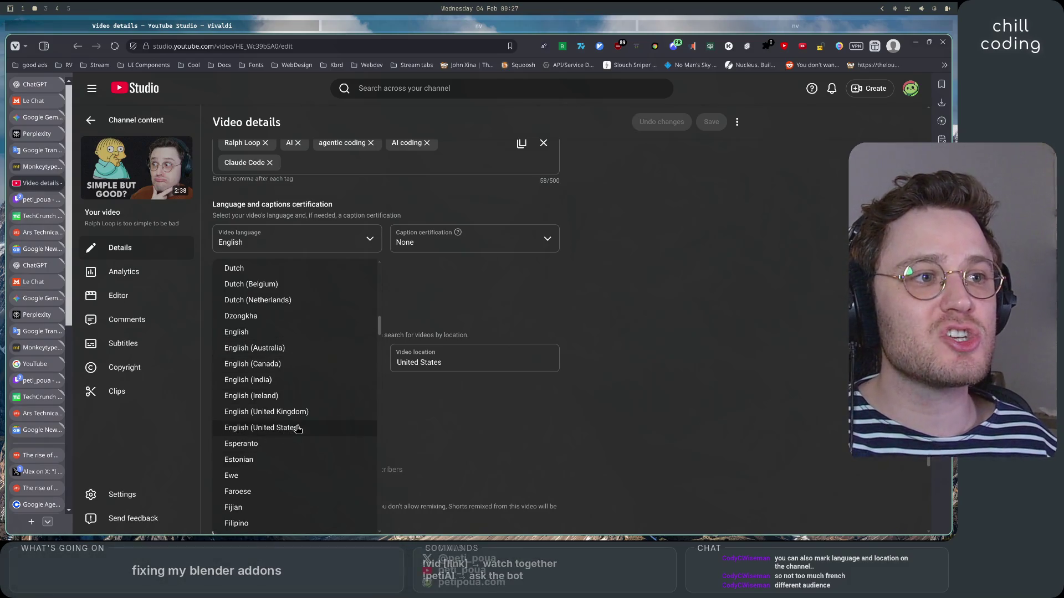
left_click(260, 429)
left_click(353, 236)
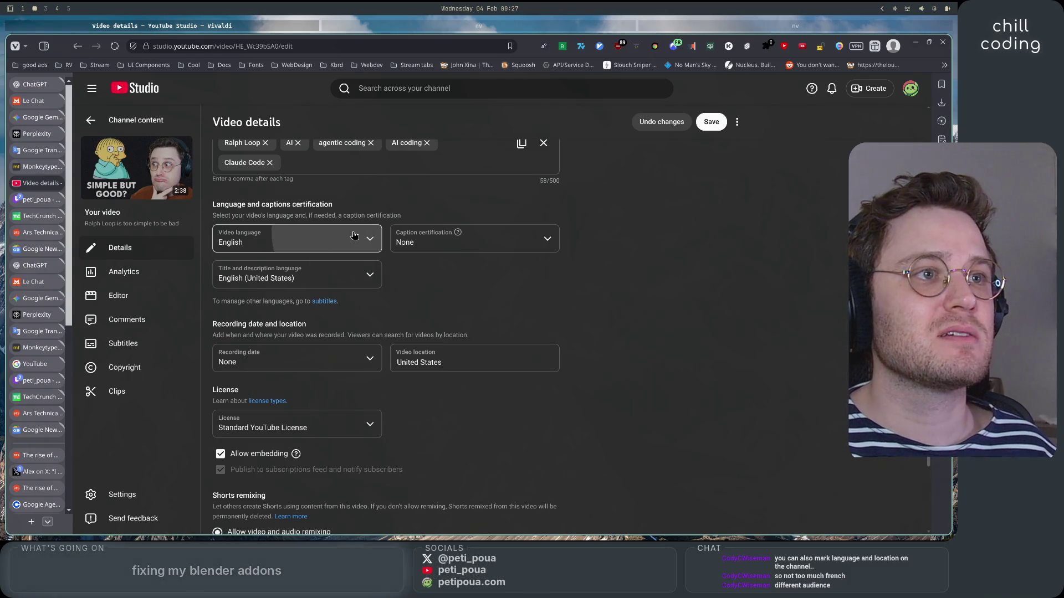
scroll(325, 383, "down", 3)
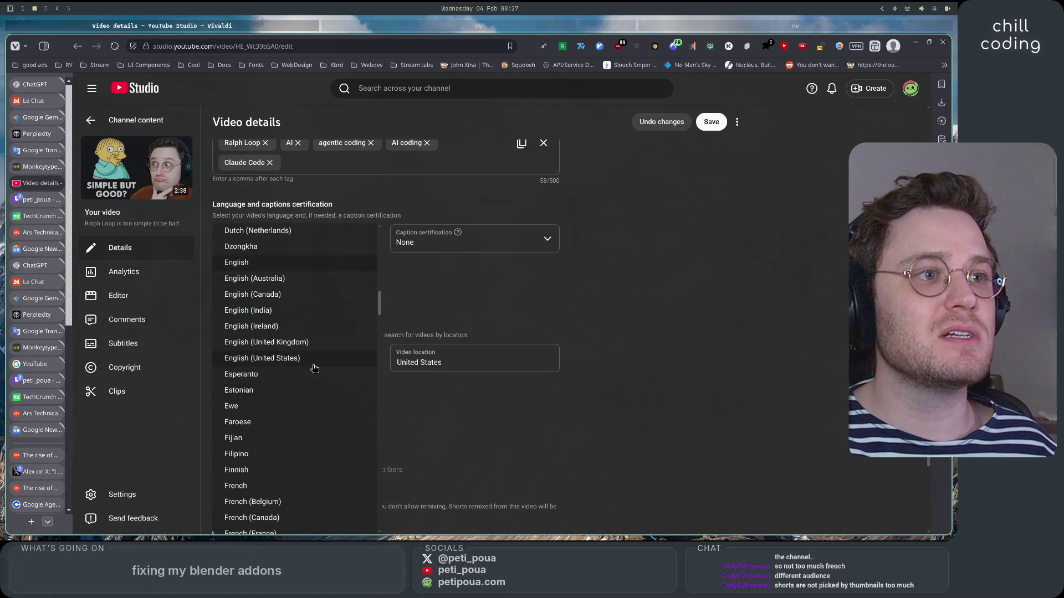
left_click(313, 363)
left_click(712, 122)
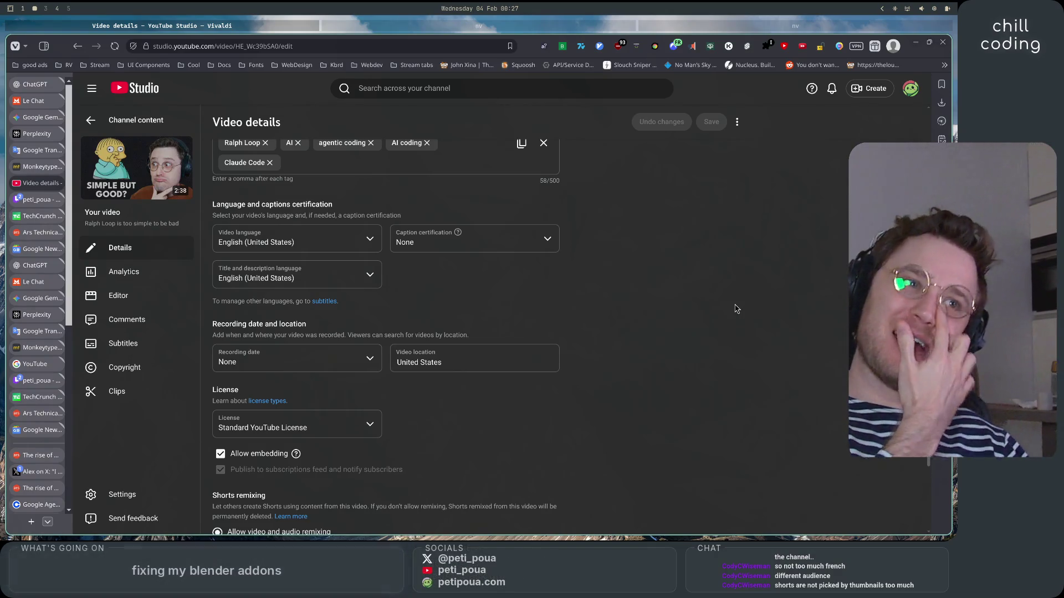
Return to the Channel content list of five videos and open the account menu.
scroll(637, 399, "down", 5)
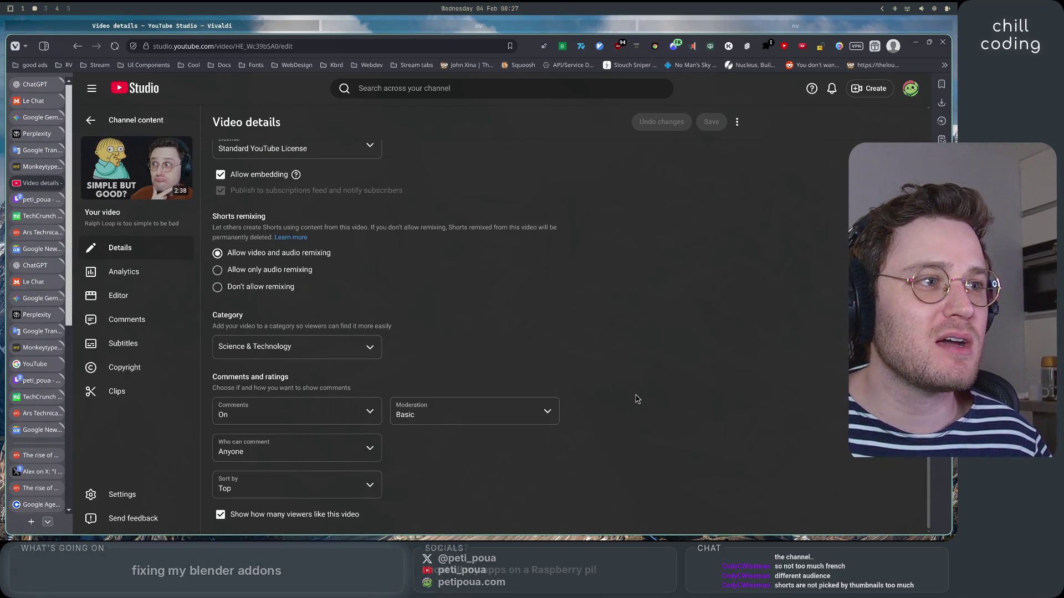
scroll(637, 399, "up", 3)
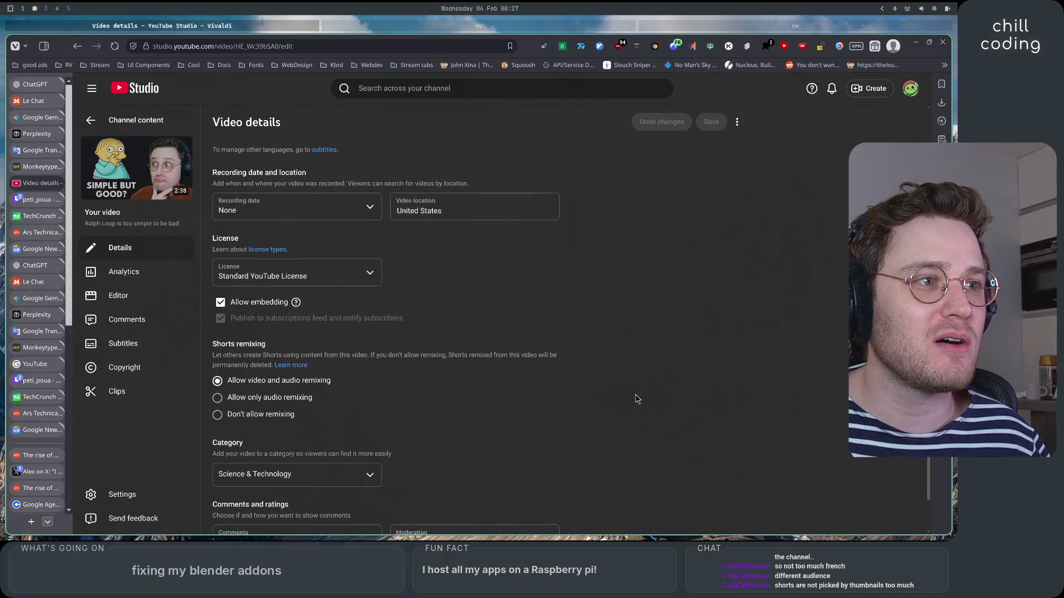
scroll(638, 399, "up", 1)
scroll(637, 399, "down", 3)
scroll(637, 399, "up", 3)
scroll(637, 399, "up", 6)
scroll(637, 399, "up", 2)
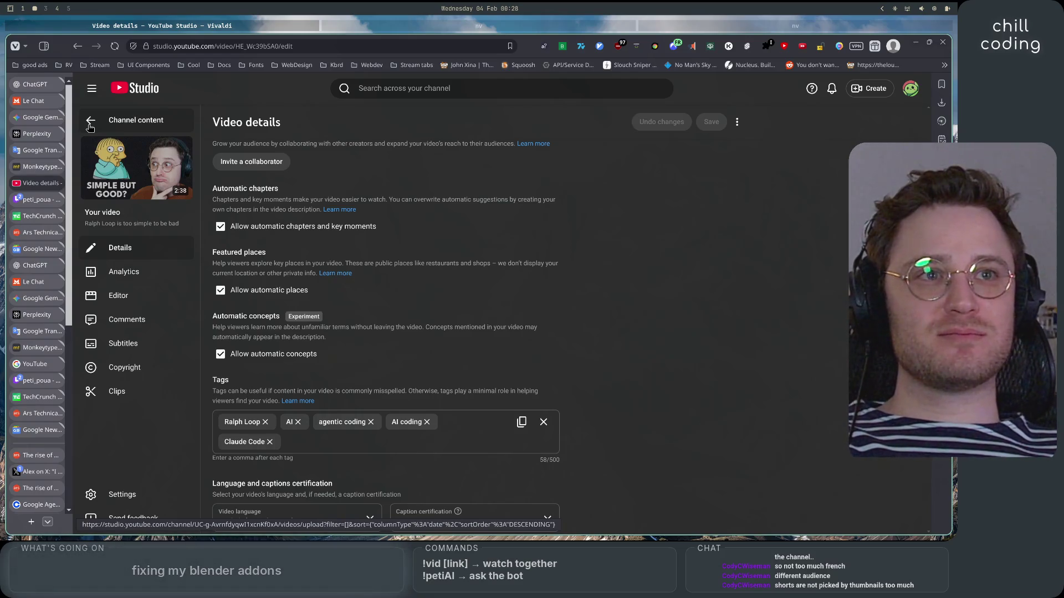
left_click(89, 126)
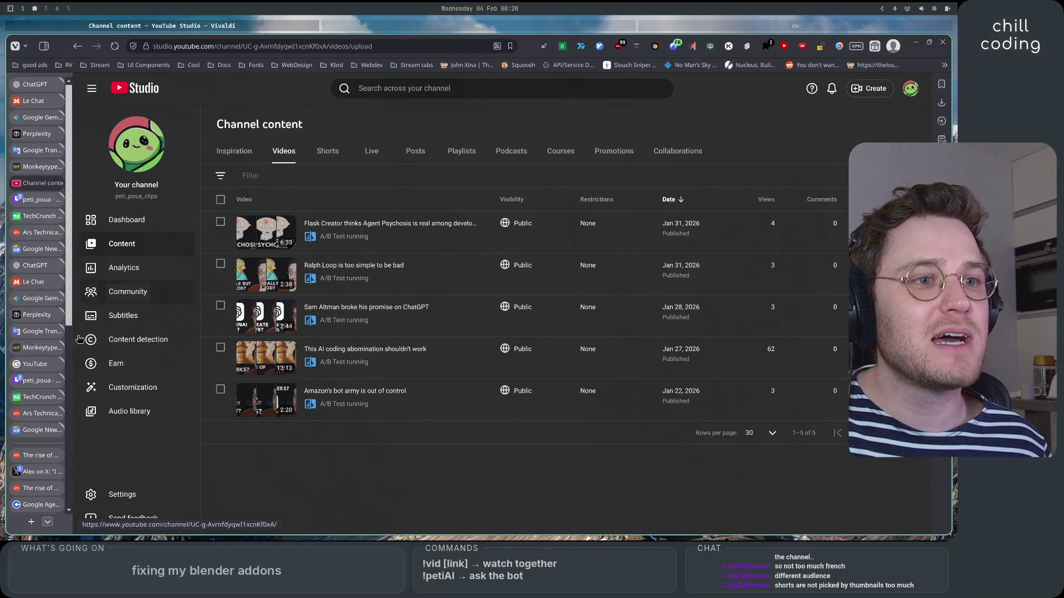
left_click(912, 89)
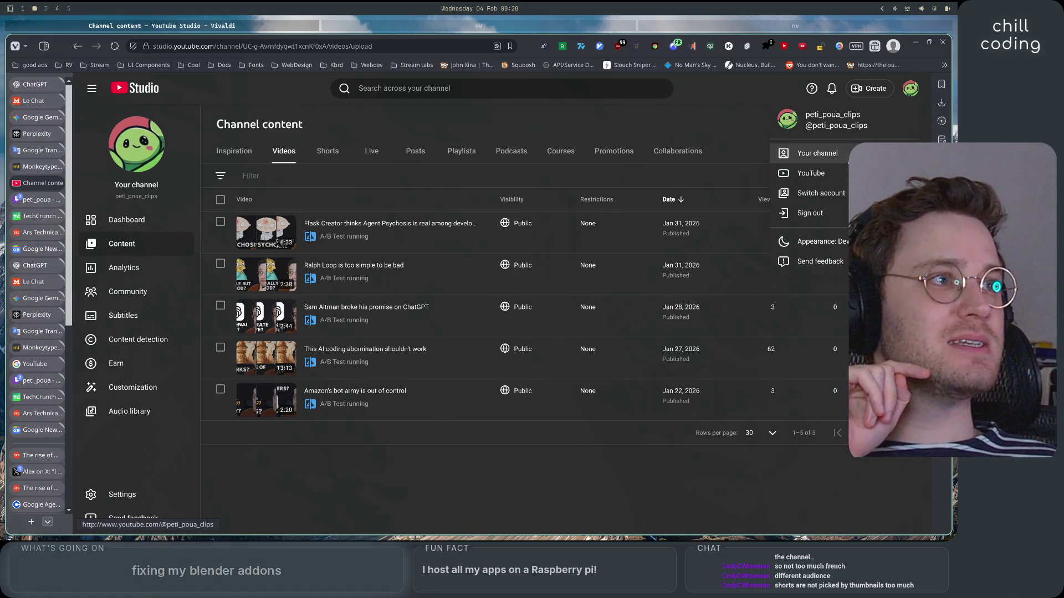
On YouTube, search 'primeagent highlights' and open ThePrimeagenHighlights channel's Videos tab.
left_click(840, 174)
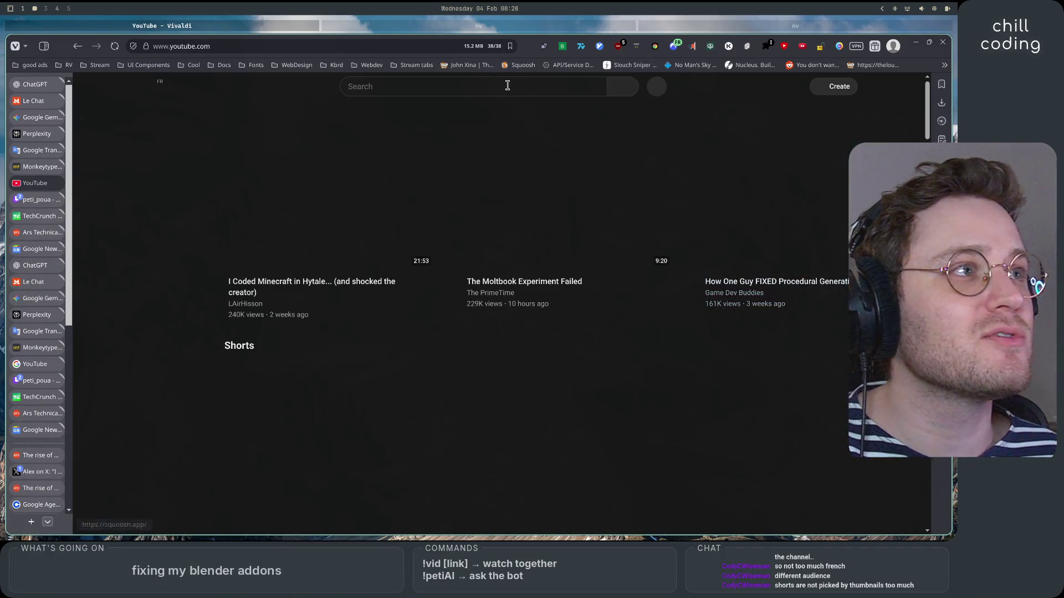
left_click(507, 85)
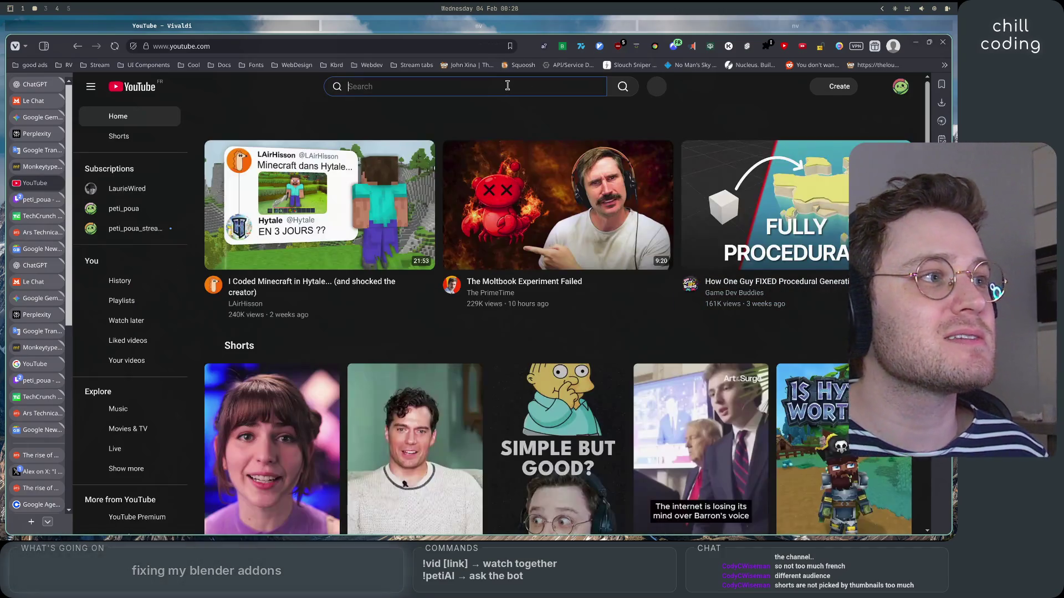
type("primeagent h")
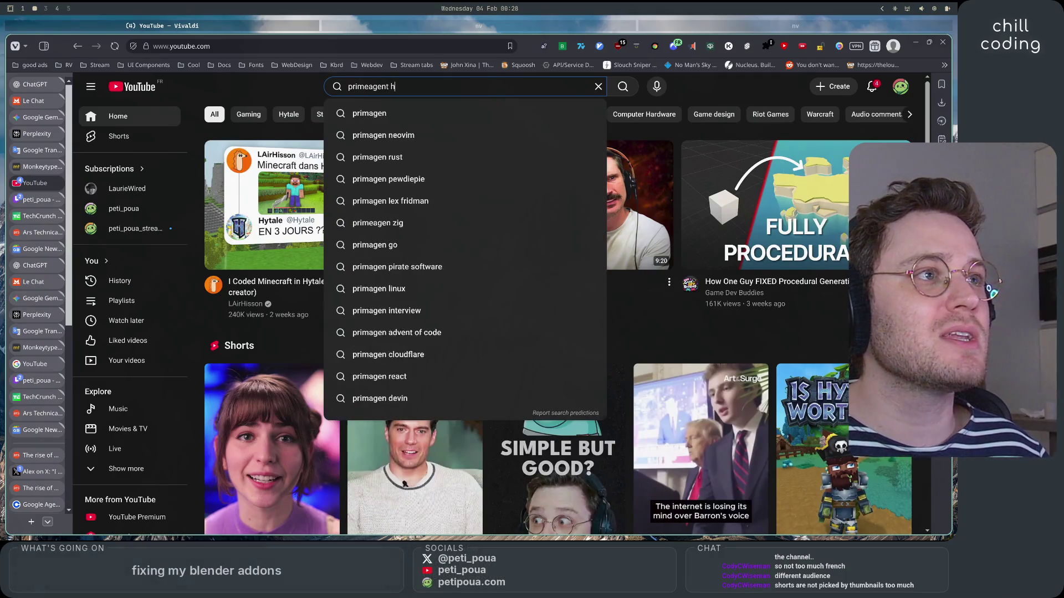
type("ighlights")
key("Return")
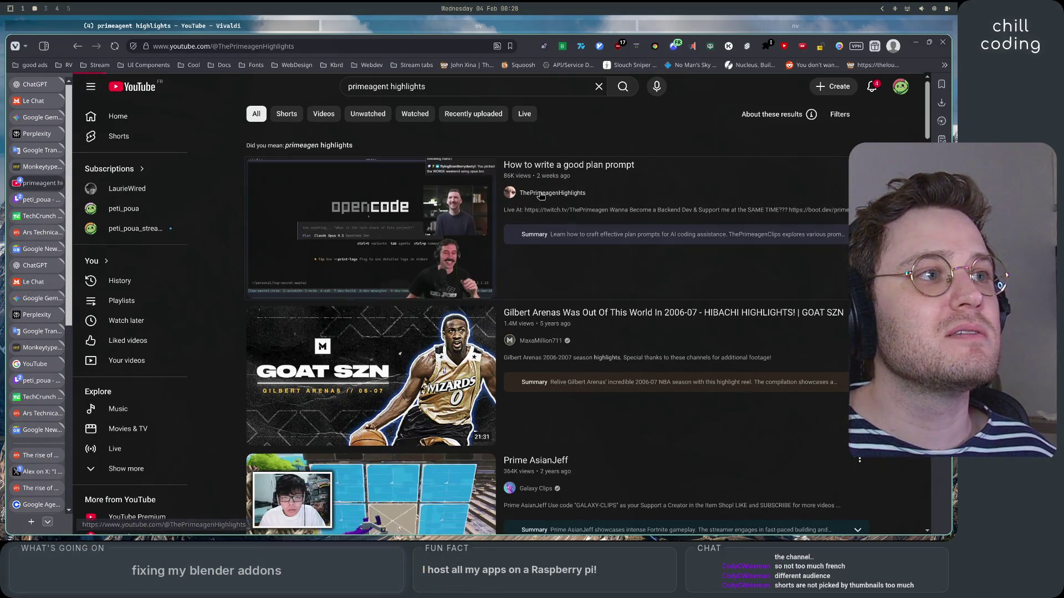
left_click(541, 194)
left_click(287, 208)
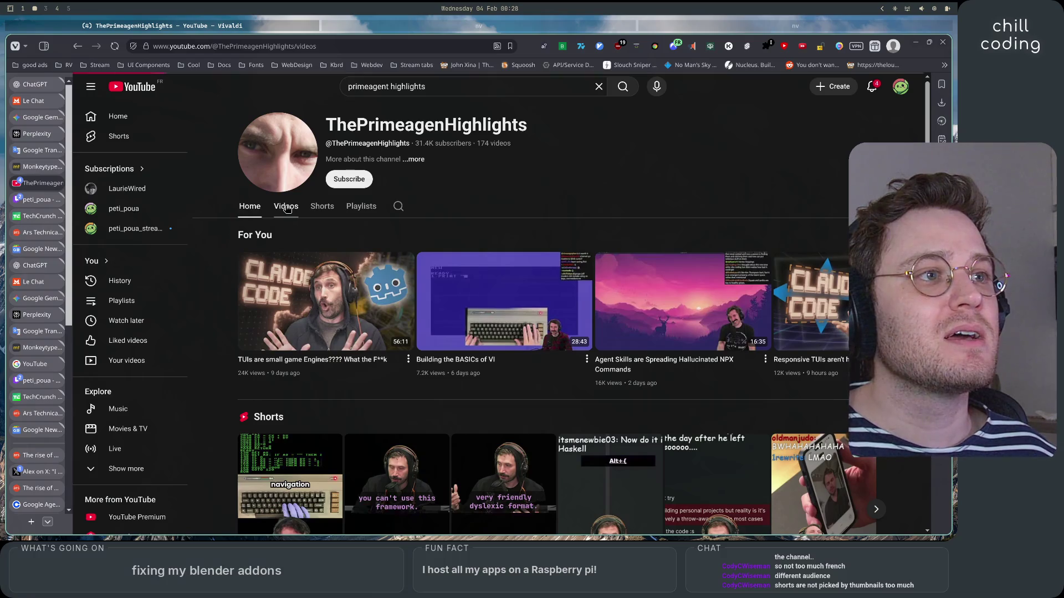
Scroll through the channel's uploads and back up to 'Percentage of Code Written By AI at Microsoft'.
scroll(221, 207, "down", 1)
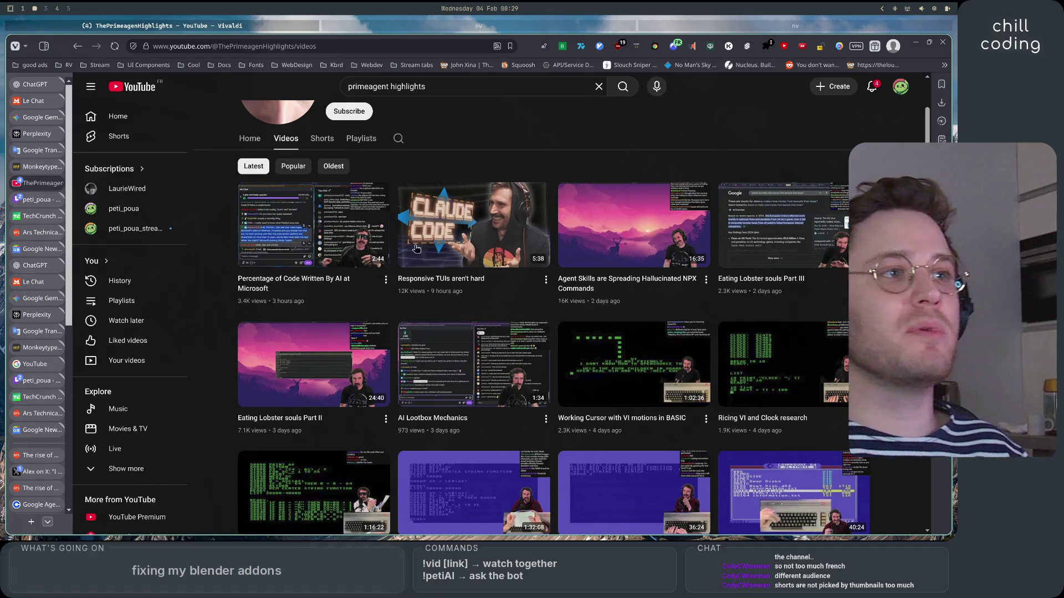
mouse_move(482, 214)
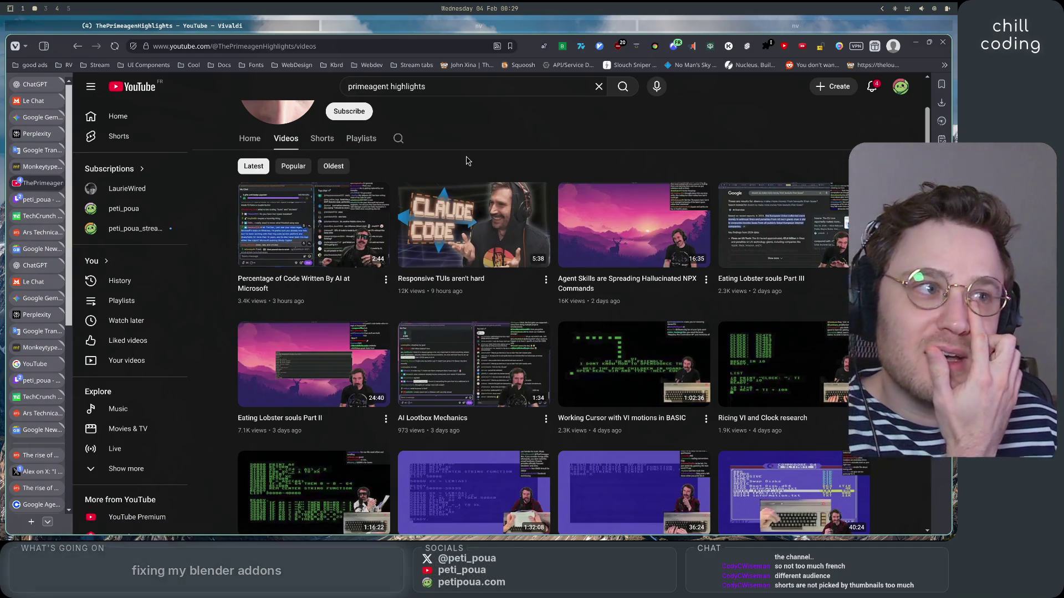
scroll(467, 161, "down", 2)
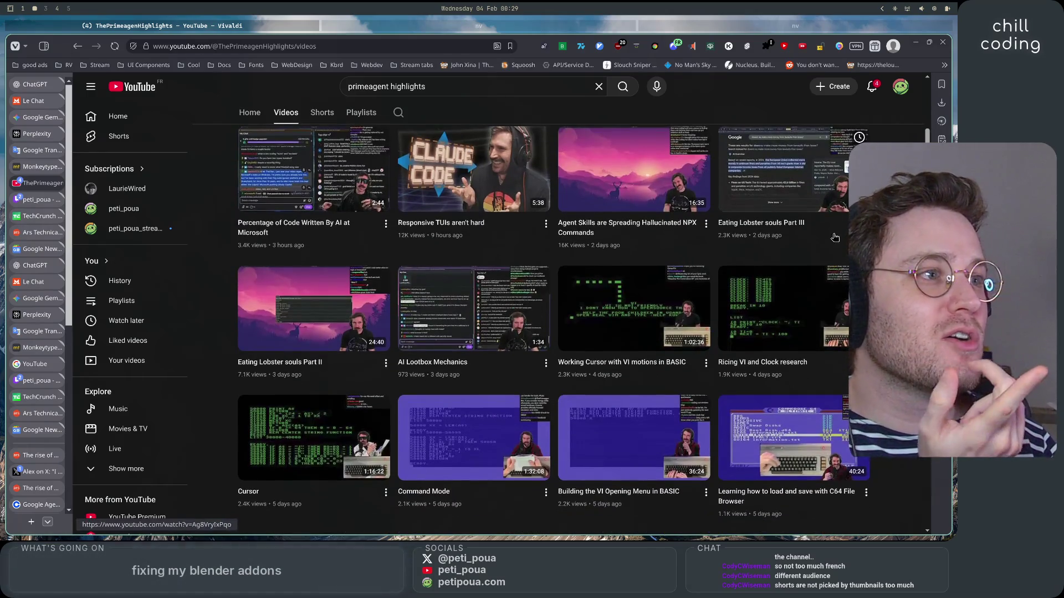
scroll(388, 310, "down", 1)
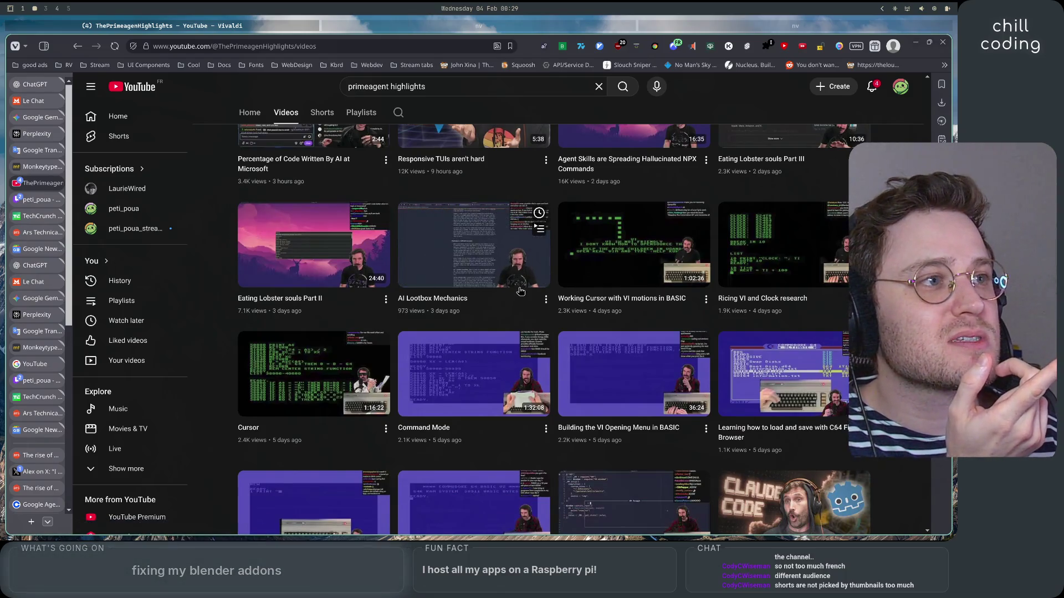
scroll(519, 337, "up", 2)
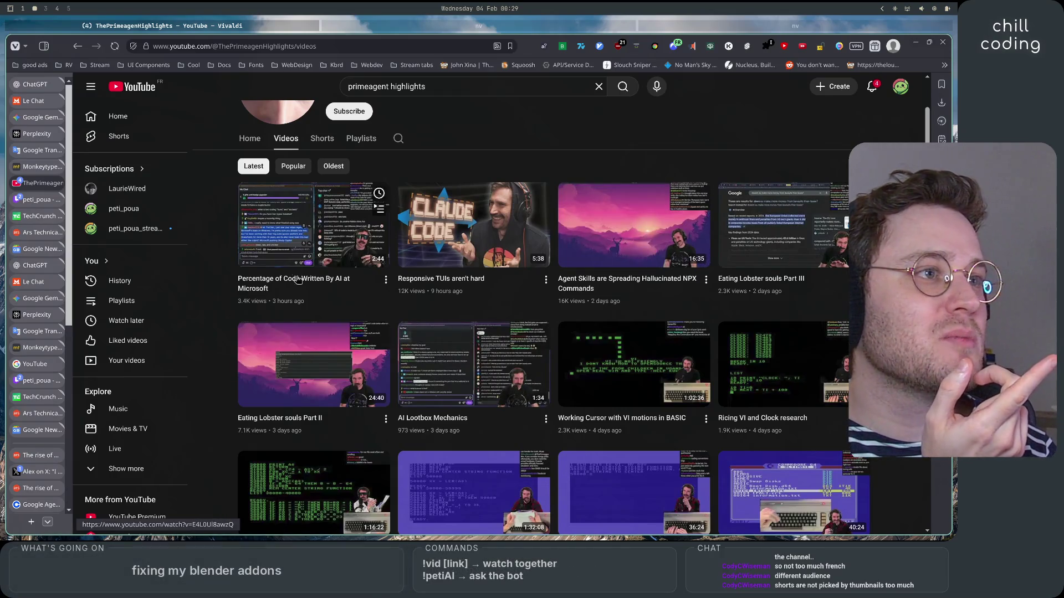
scroll(326, 332, "down", 10)
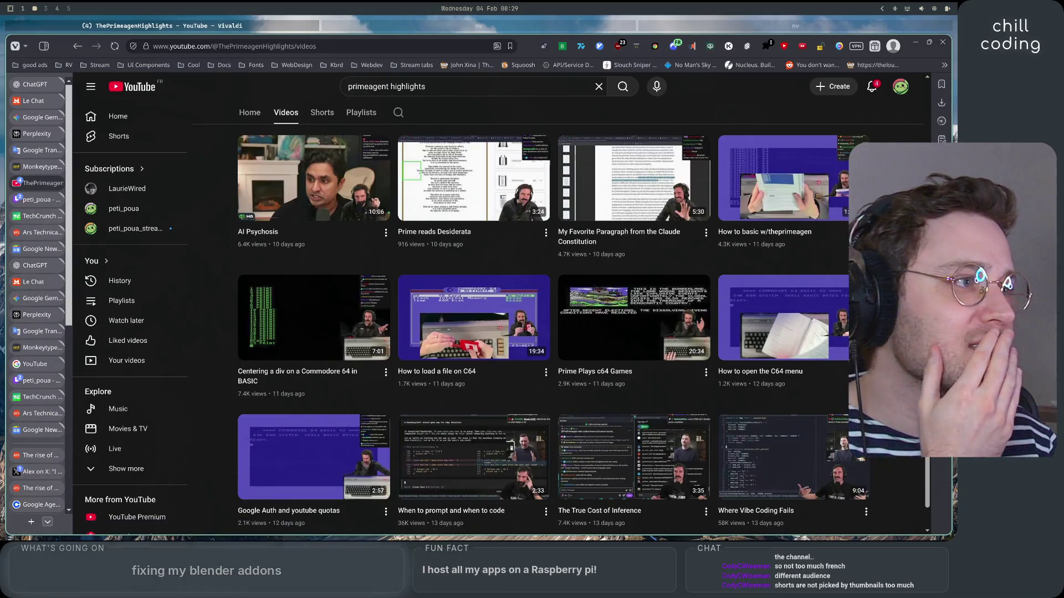
scroll(844, 330, "down", 1)
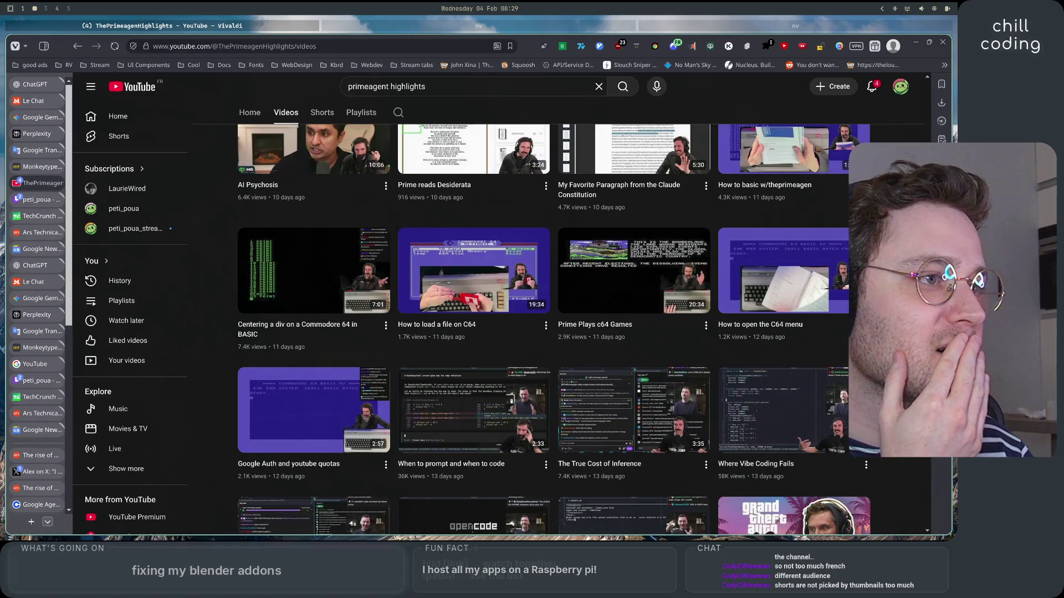
scroll(543, 332, "down", 1)
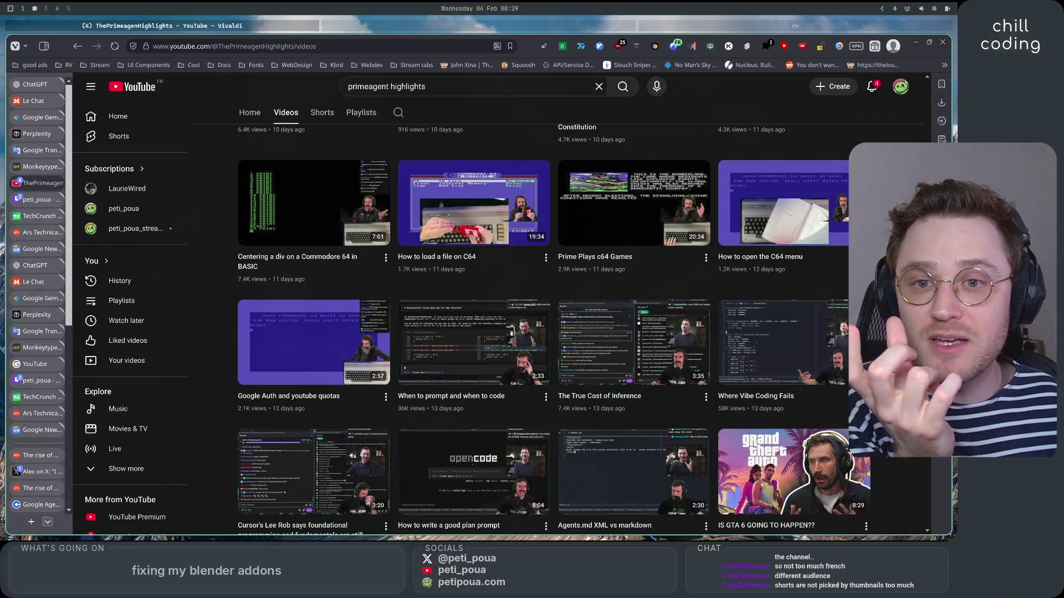
scroll(543, 332, "down", 2)
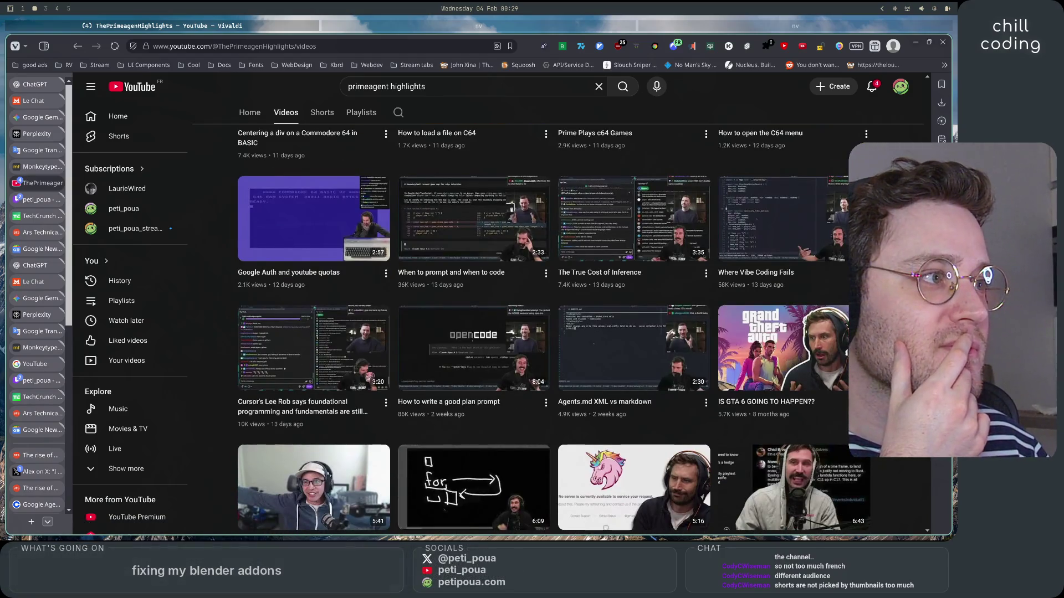
scroll(543, 332, "down", 1)
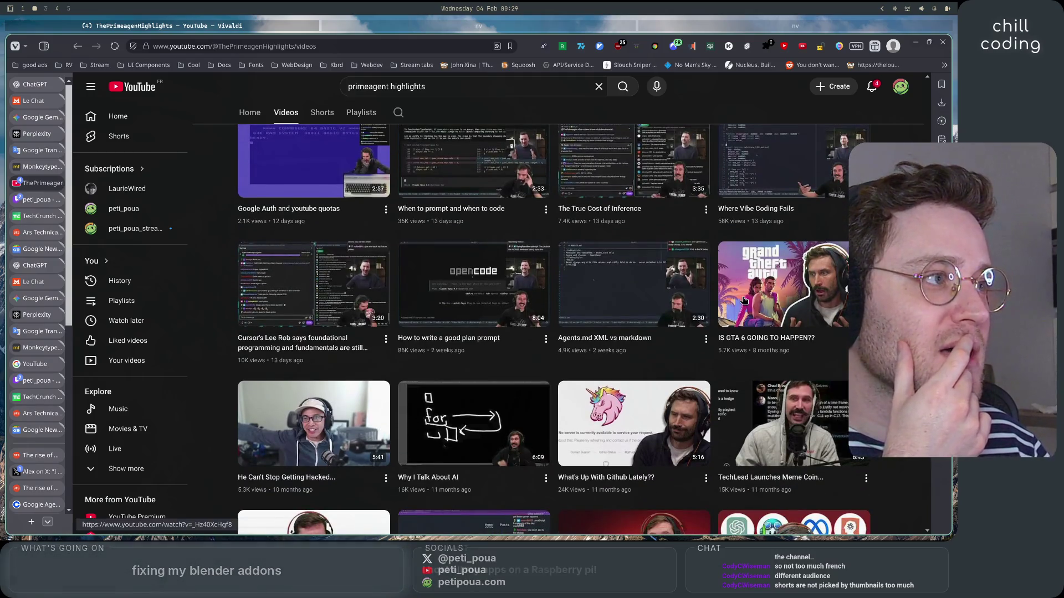
mouse_move(843, 304)
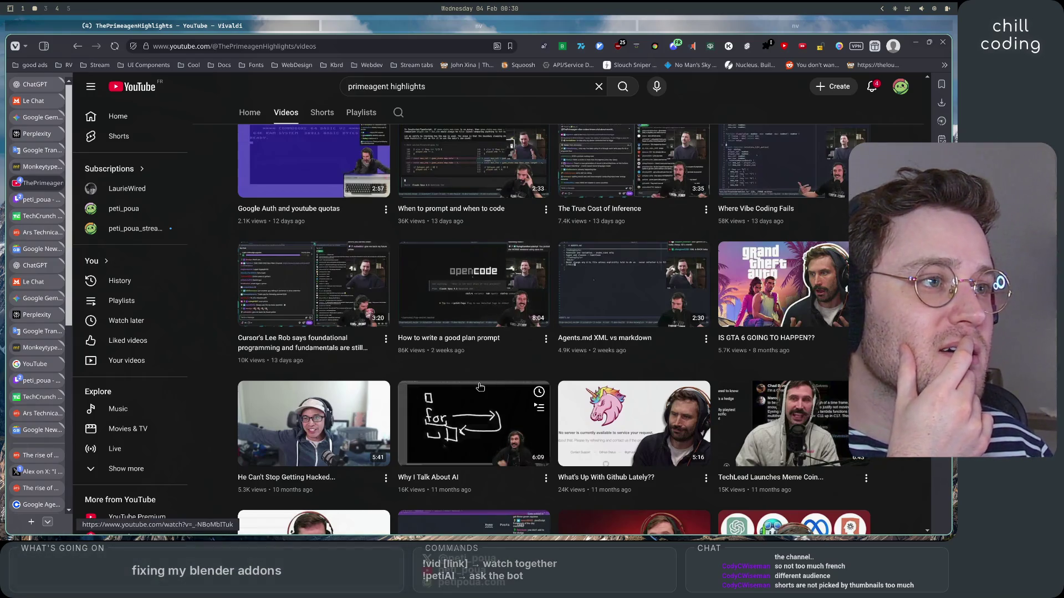
scroll(471, 366, "up", 3)
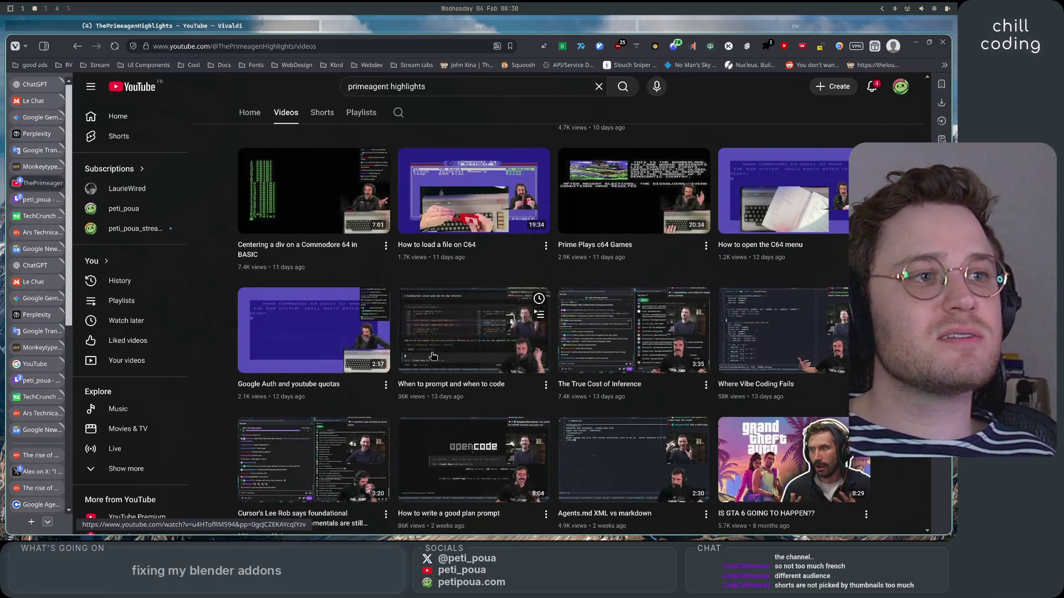
scroll(514, 445, "up", 3)
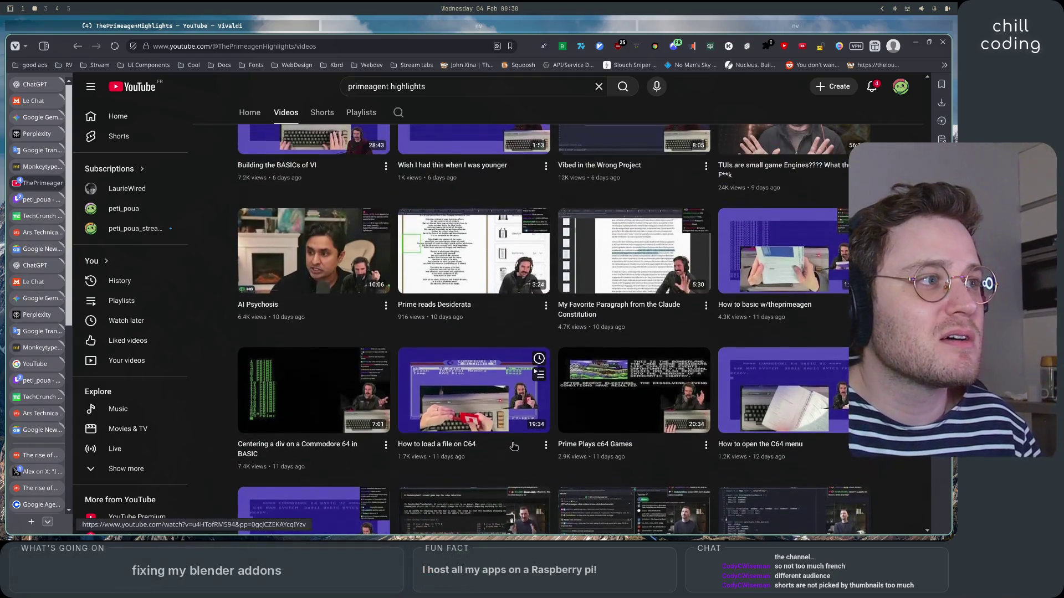
scroll(514, 445, "up", 3)
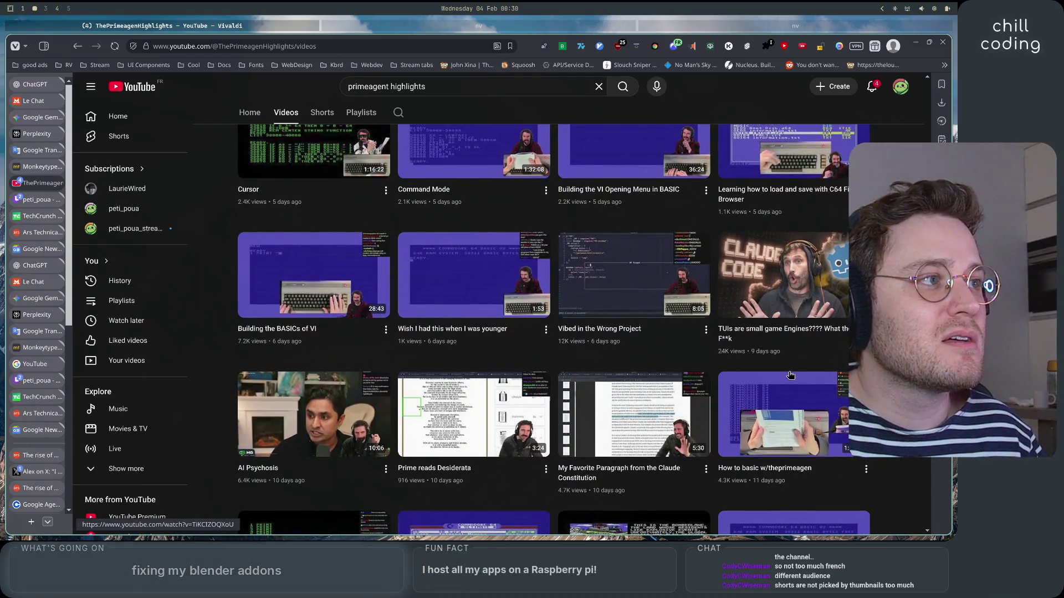
mouse_move(773, 280)
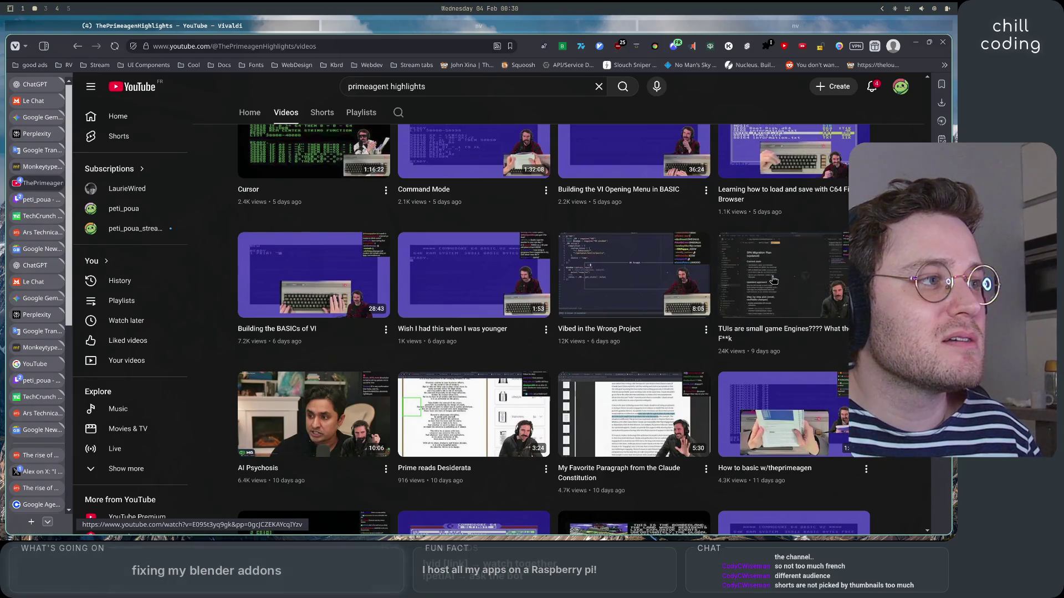
scroll(774, 280, "up", 2)
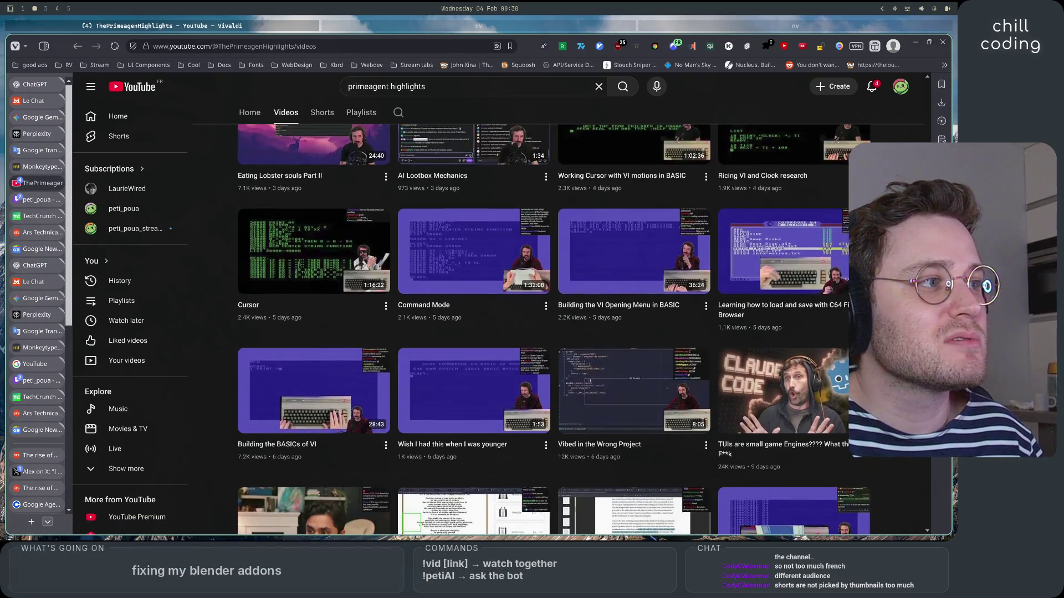
scroll(584, 328, "up", 5)
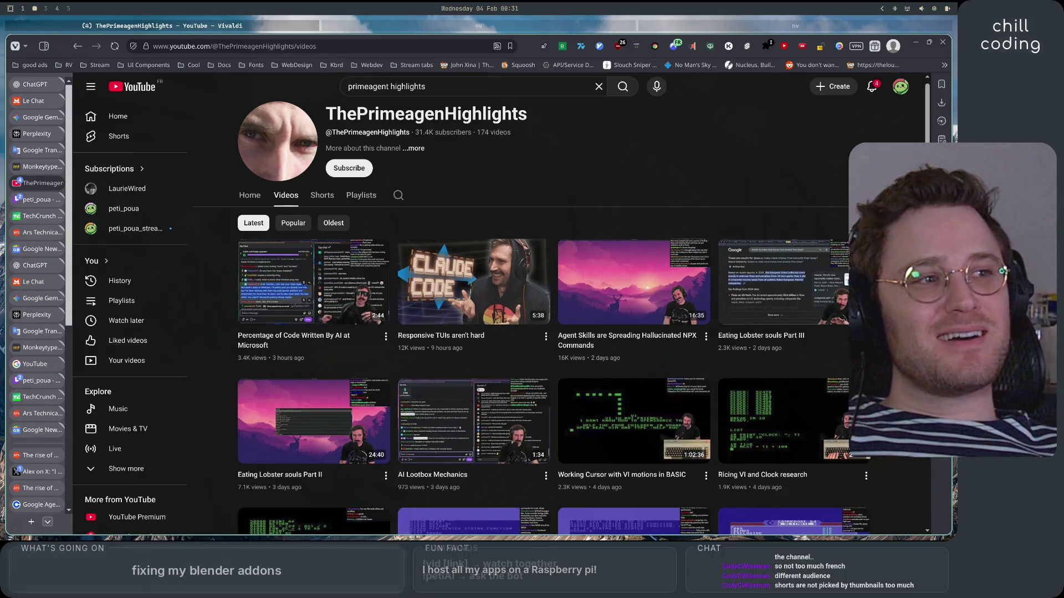
Scroll the highlights video list, then go to your own clips channel from the account menu.
scroll(555, 333, "down", 3)
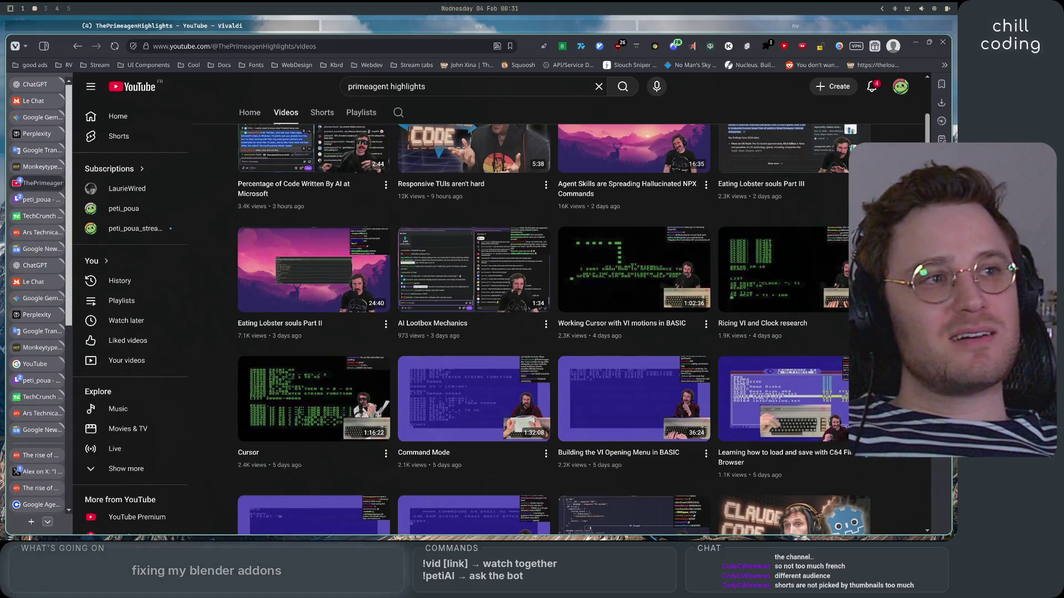
scroll(554, 332, "down", 3)
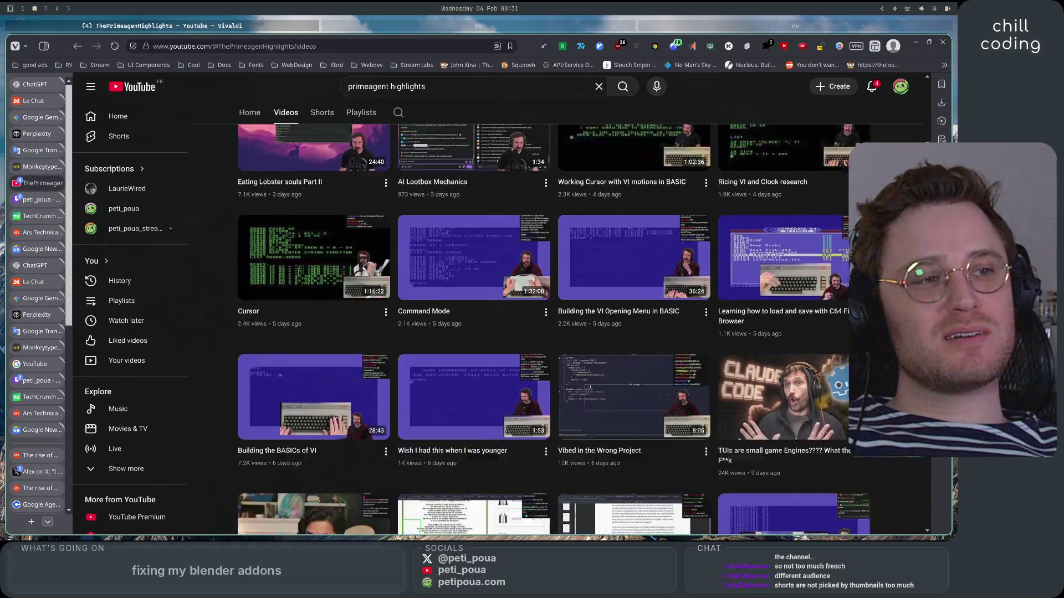
scroll(554, 333, "down", 2)
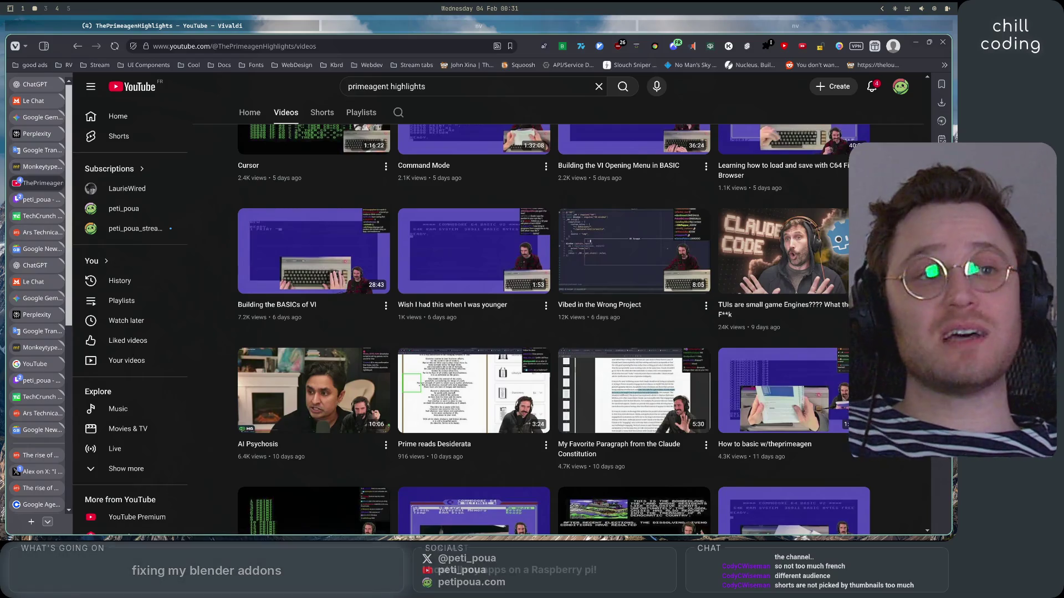
scroll(554, 333, "up", 3)
scroll(554, 332, "up", 2)
scroll(554, 333, "up", 1)
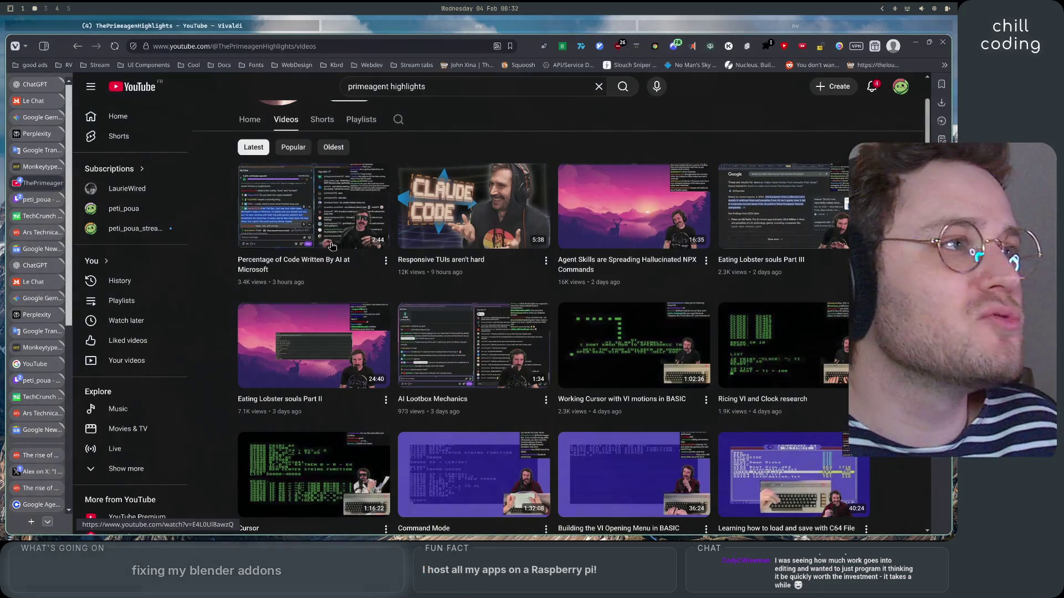
left_click(900, 86)
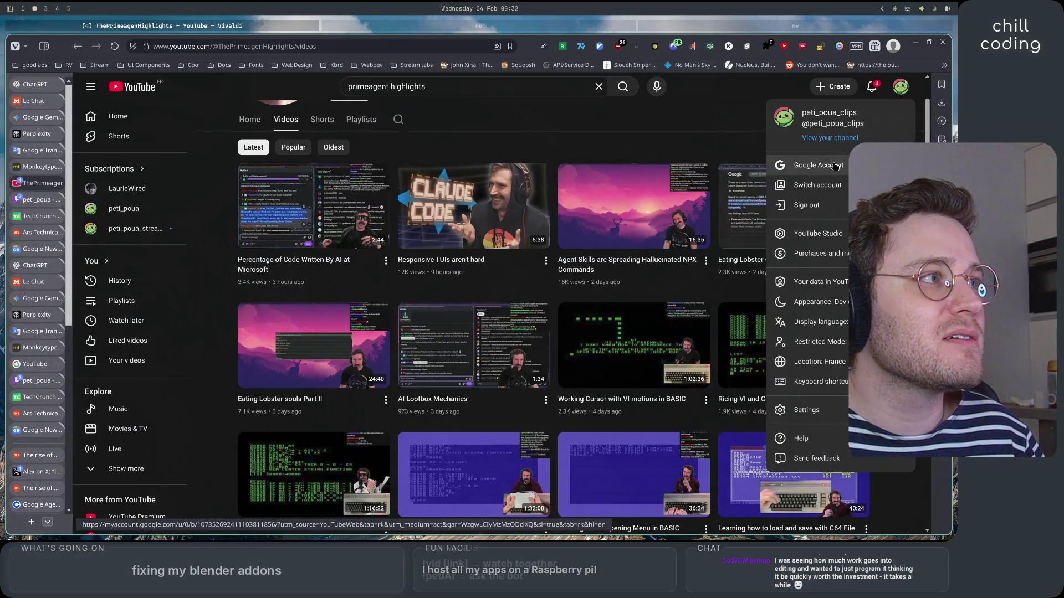
left_click(837, 140)
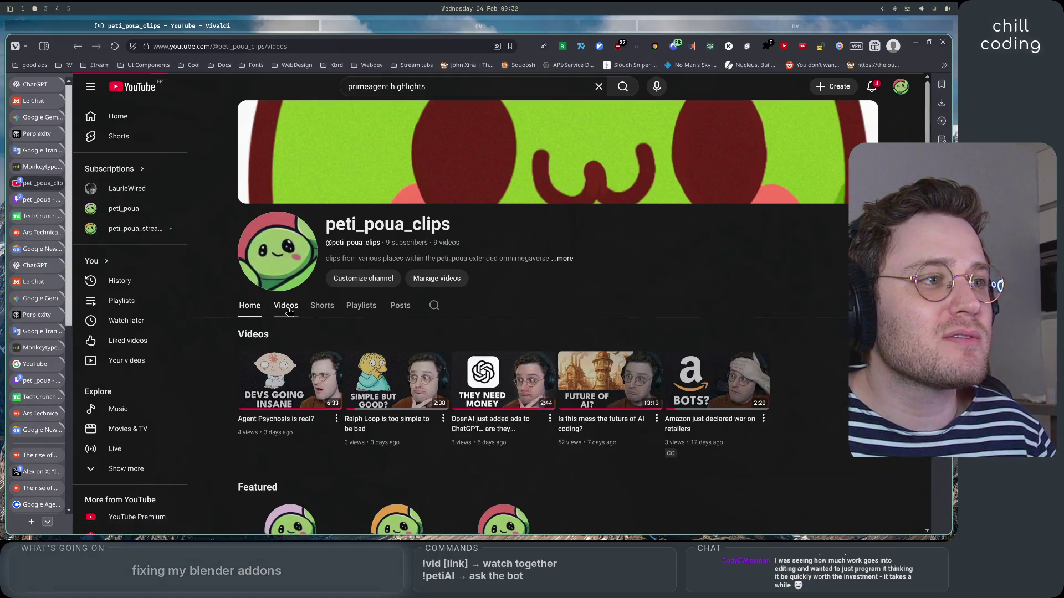
View your channel's Videos list, then navigate back to the channel home page.
left_click(288, 310)
scroll(210, 367, "up", 1)
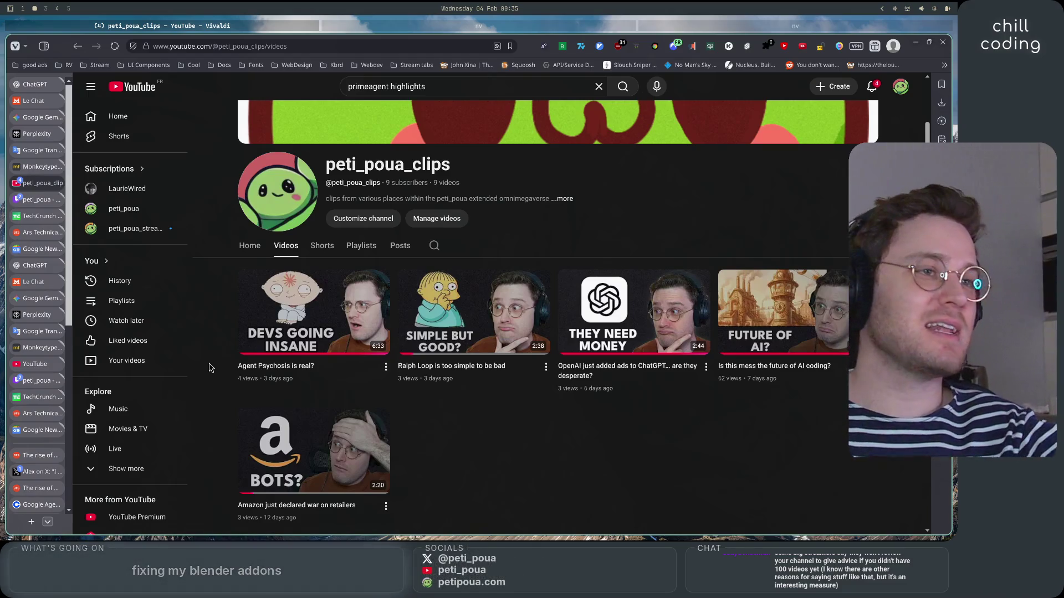
key("slash")
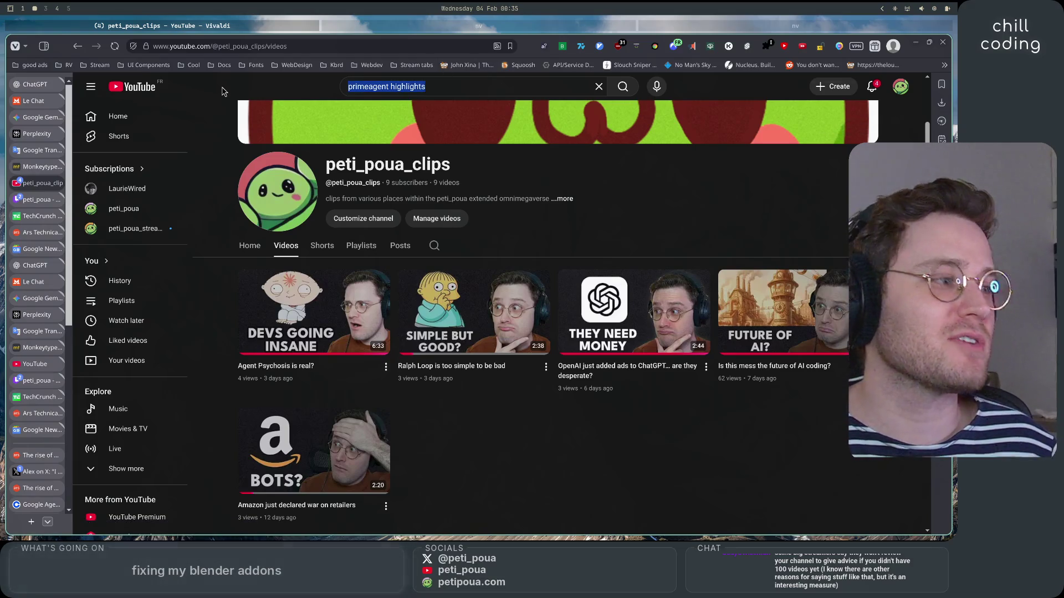
left_click(428, 90)
key("Escape")
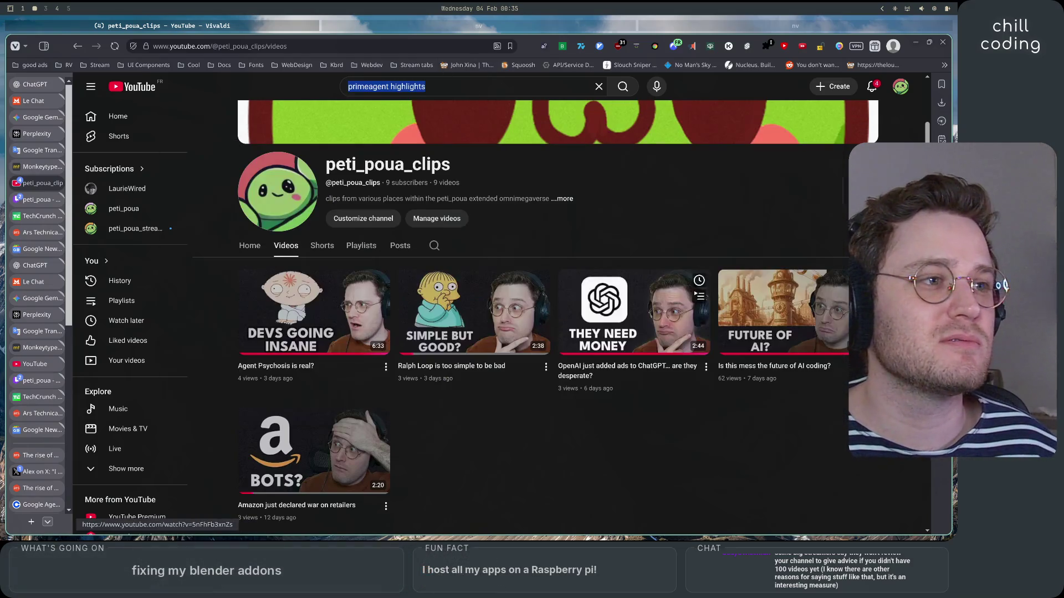
key("F2")
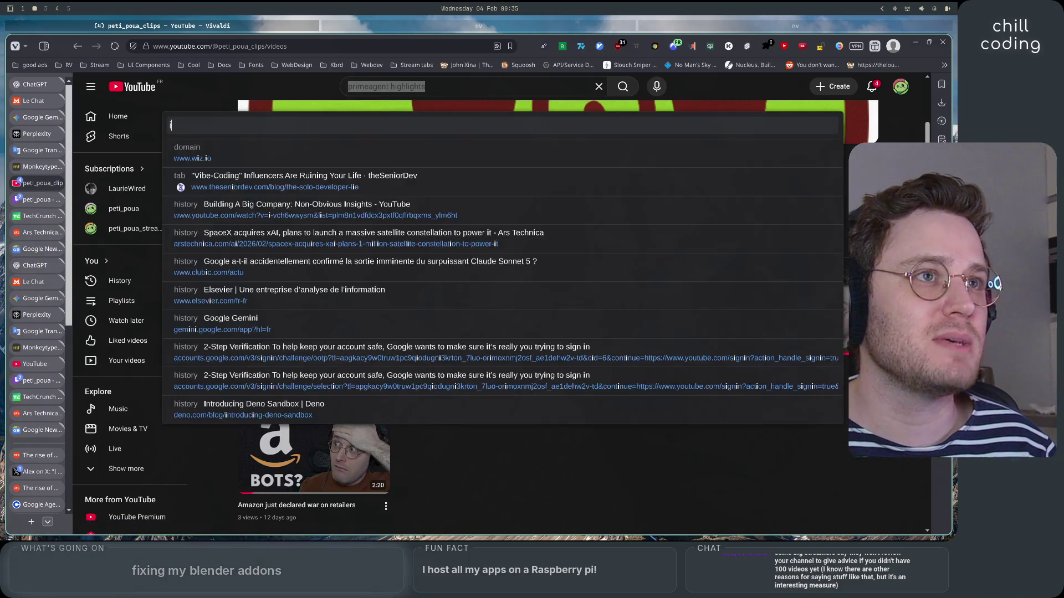
key("Escape")
key("alt+Left")
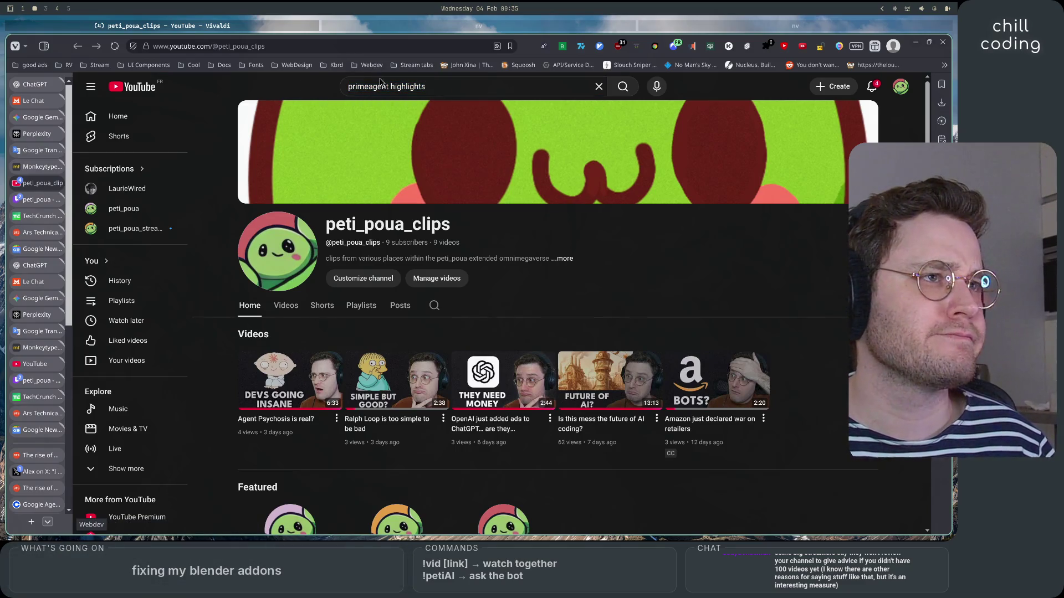
Replace the old search query with 'micode' and run the search.
left_click(379, 86)
key("ctrl+a")
type("micode")
key("Return")
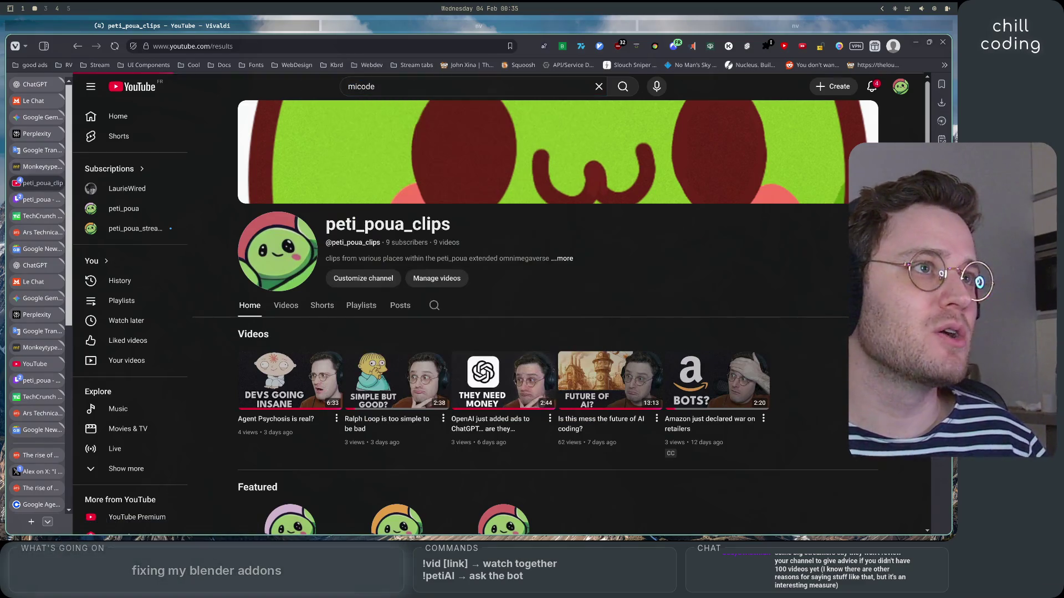
Open the Micode channel's Videos list and sort it oldest first.
left_click(364, 183)
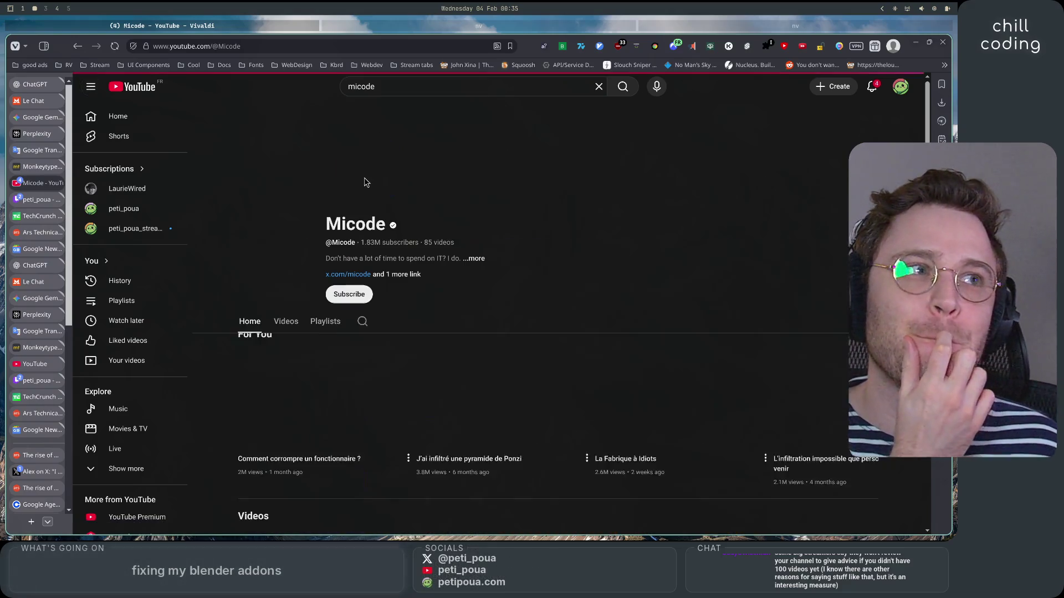
left_click(291, 323)
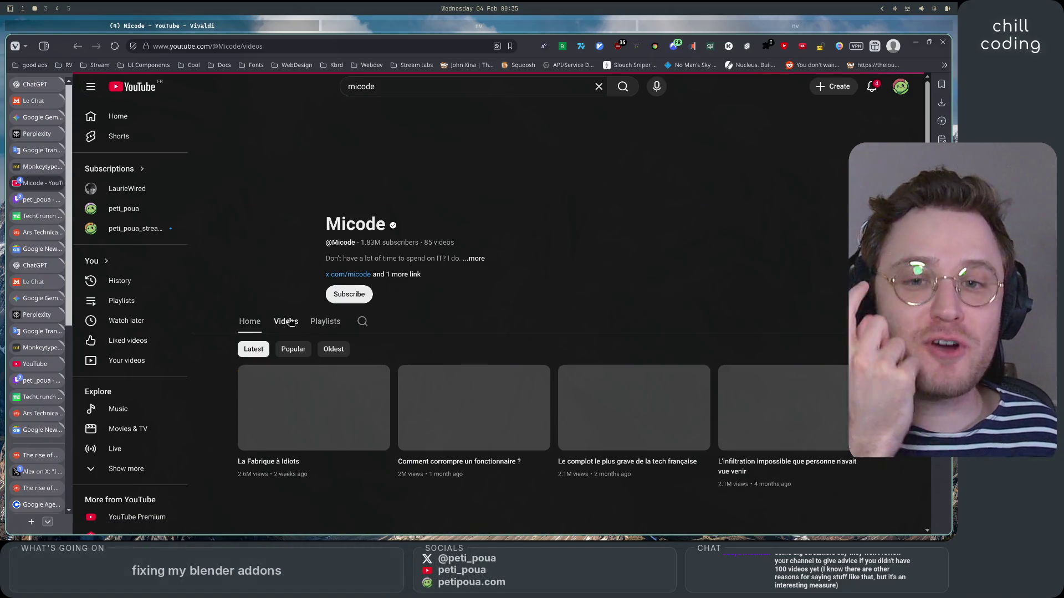
left_click(293, 349)
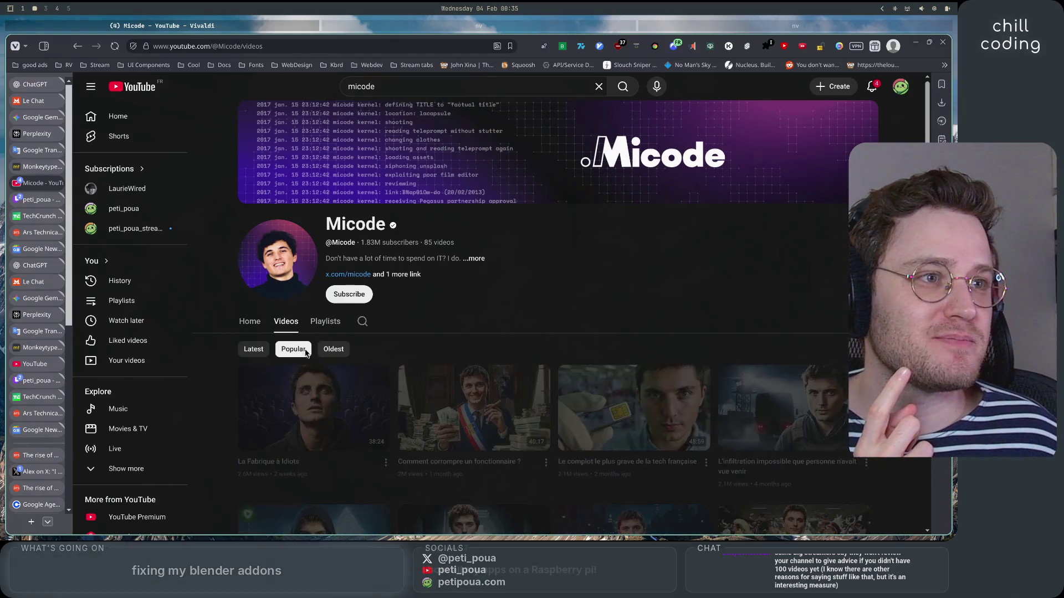
left_click(333, 349)
Highlight the 1.83M subscriber count and open the About panel showing the Jan 9, 2017 join date.
scroll(470, 333, "down", 2)
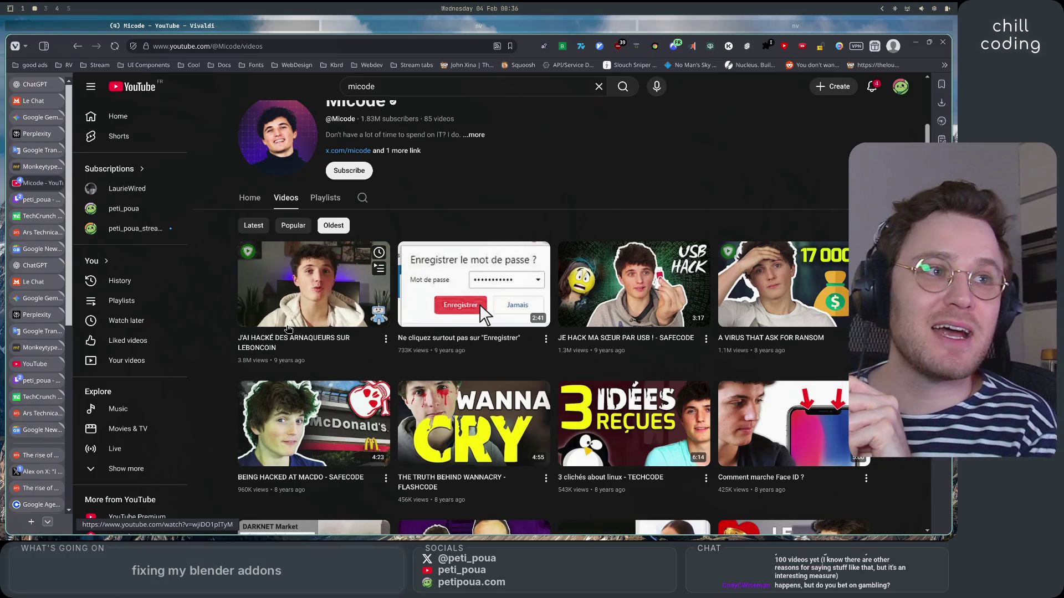
left_click_drag(361, 118, 387, 119)
left_click(581, 138)
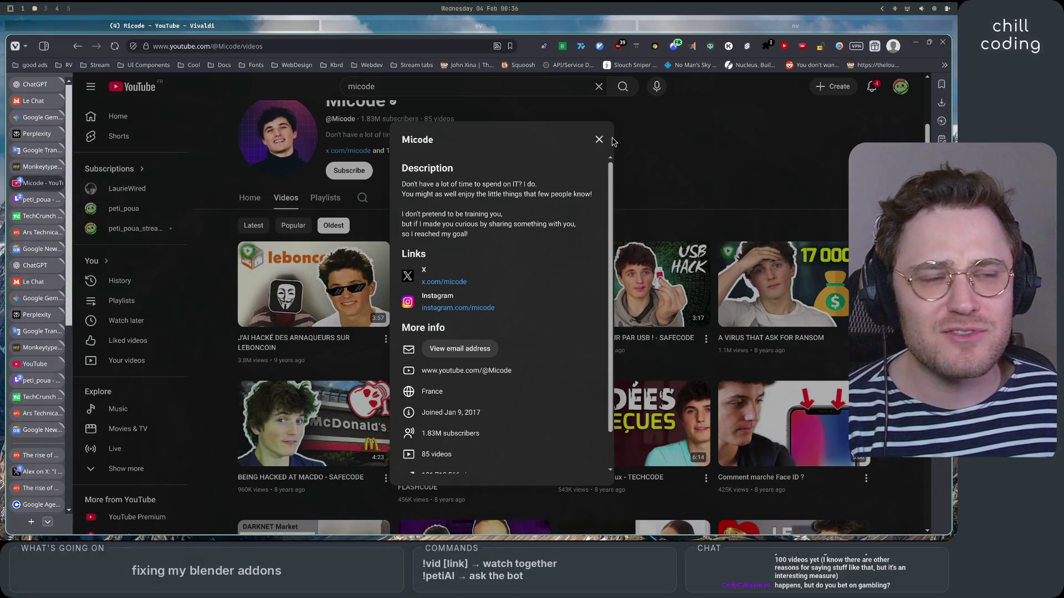
left_click(606, 140)
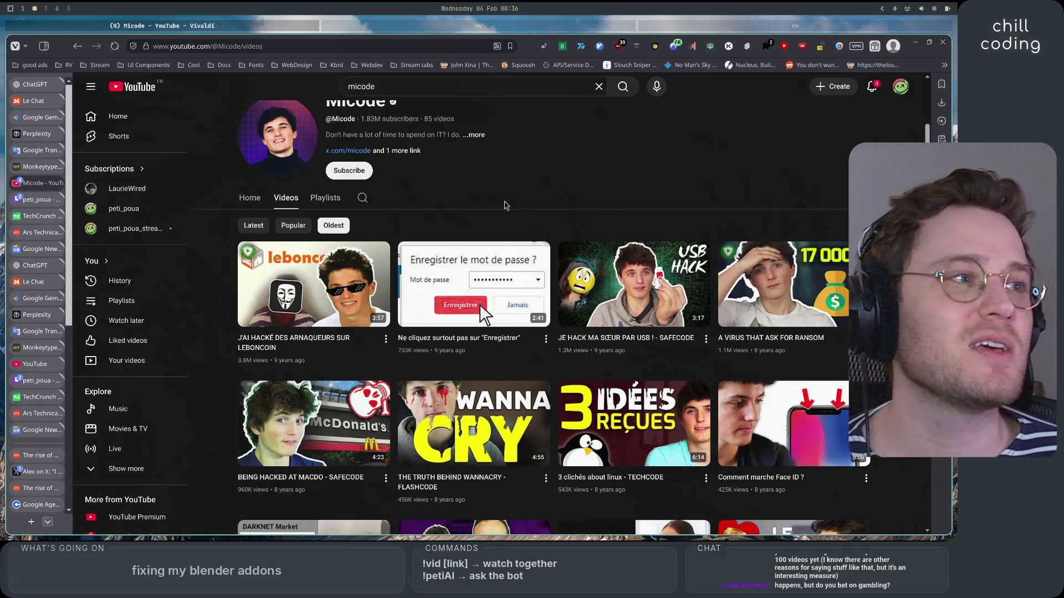
scroll(504, 205, "up", 3)
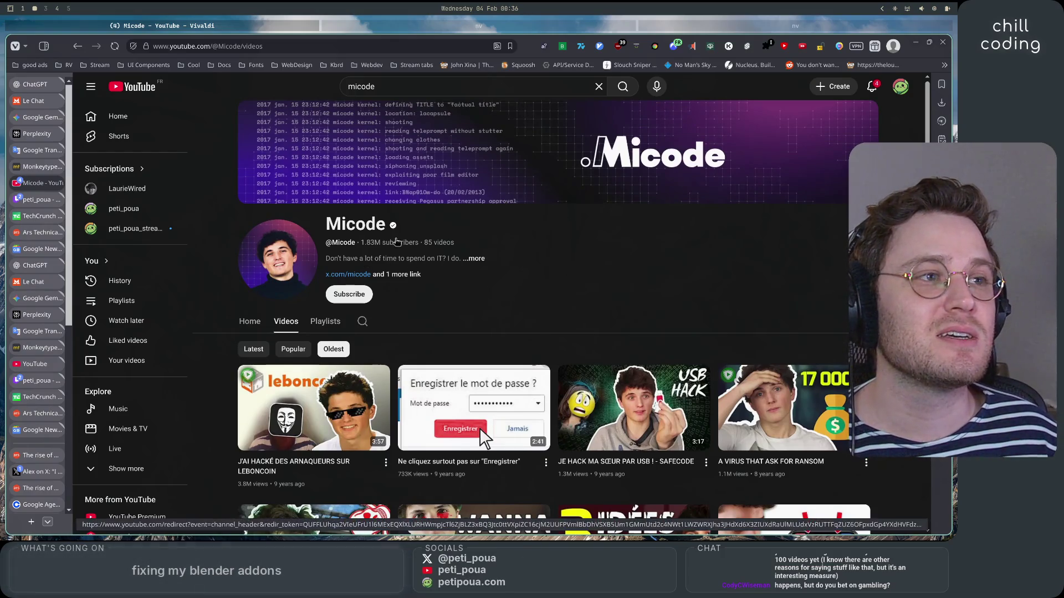
scroll(632, 279, "down", 3)
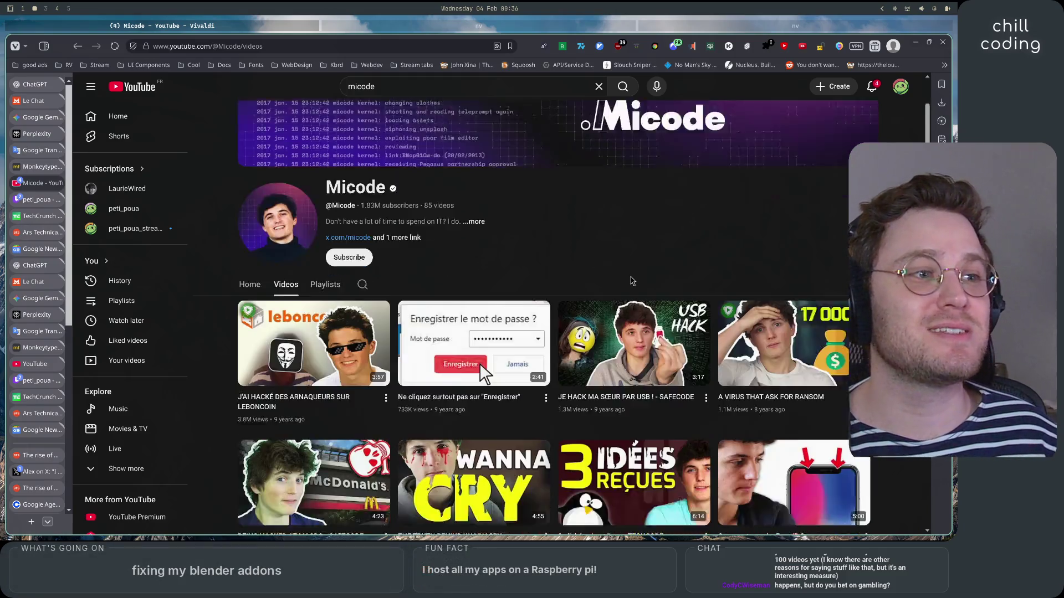
scroll(631, 279, "up", 2)
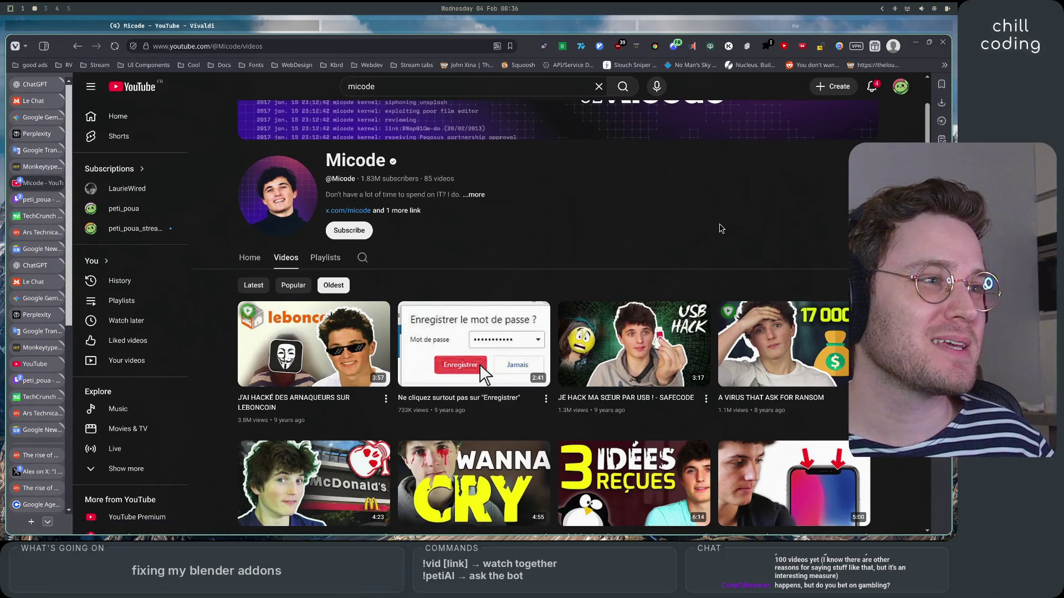
scroll(721, 228, "down", 4)
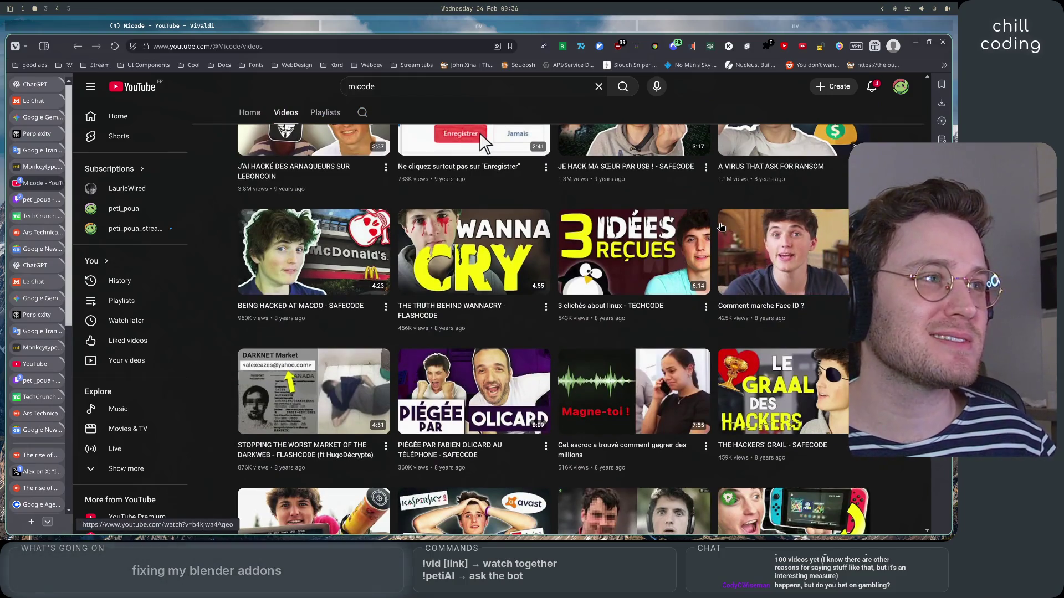
scroll(720, 227, "down", 4)
scroll(721, 227, "down", 4)
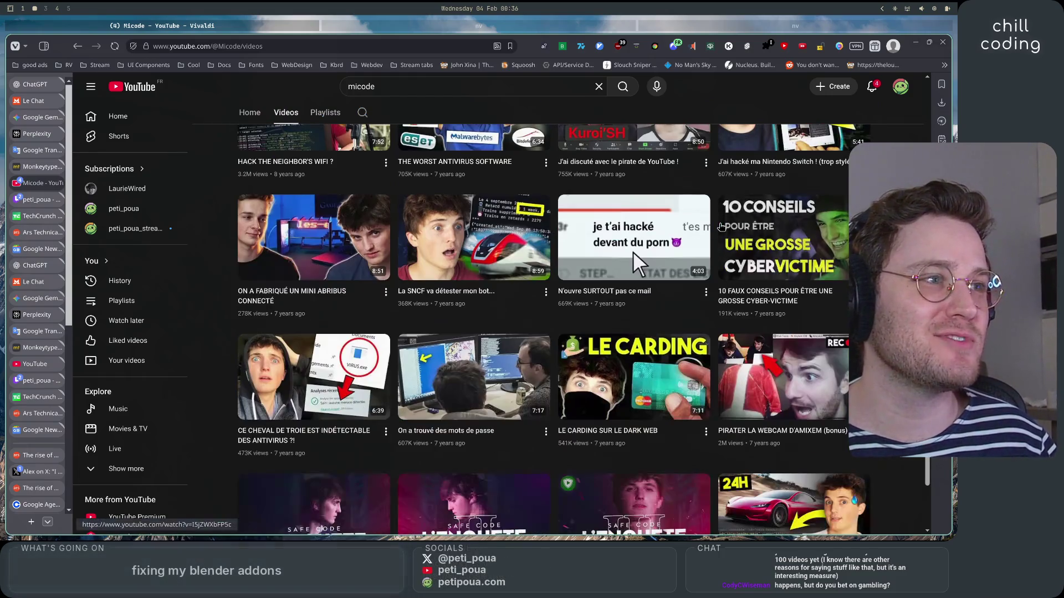
scroll(209, 318, "down", 2)
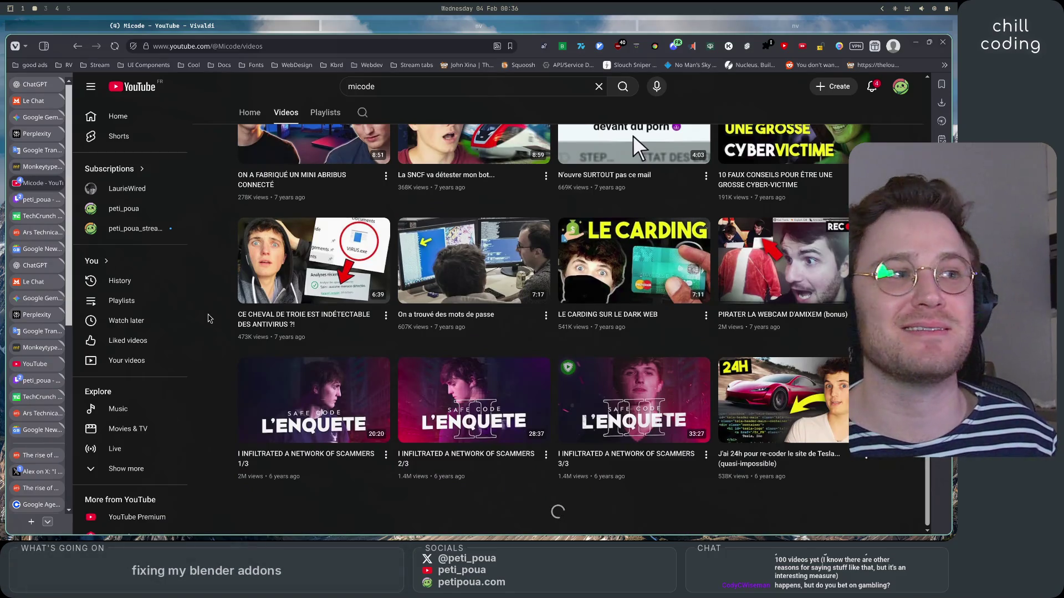
scroll(210, 318, "down", 5)
scroll(210, 318, "up", 12)
scroll(209, 318, "up", 10)
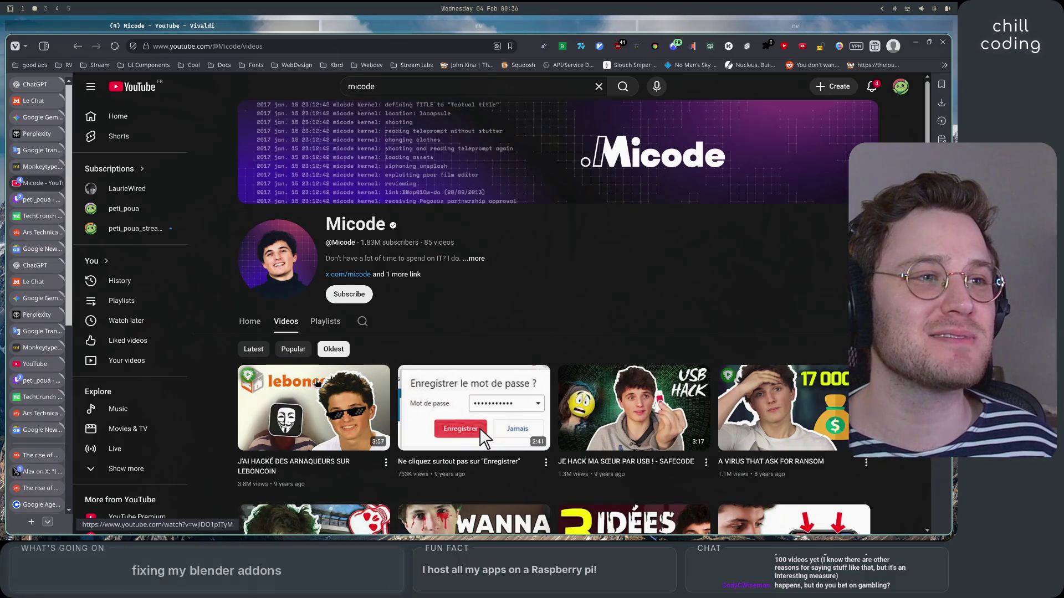
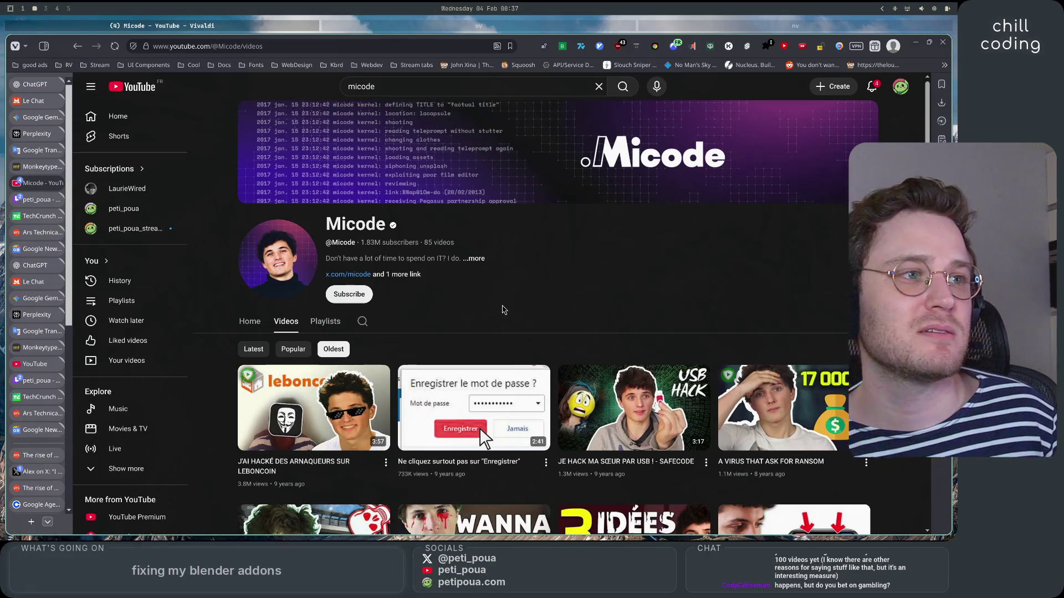
Browse Micode's Oldest-sorted video grid.
scroll(503, 309, "down", 3)
scroll(240, 382, "down", 1)
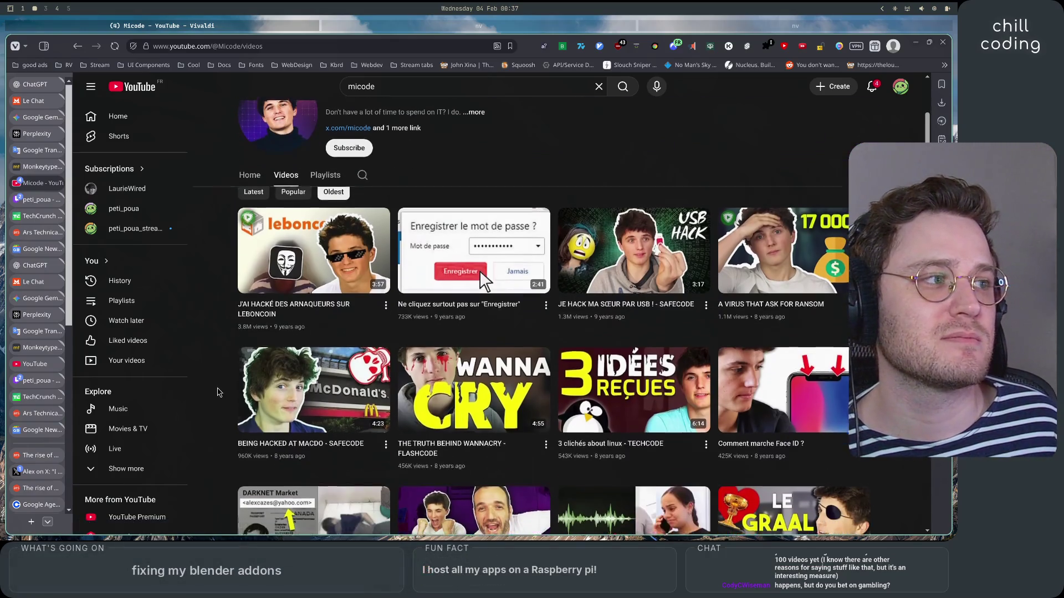
scroll(217, 393, "down", 5)
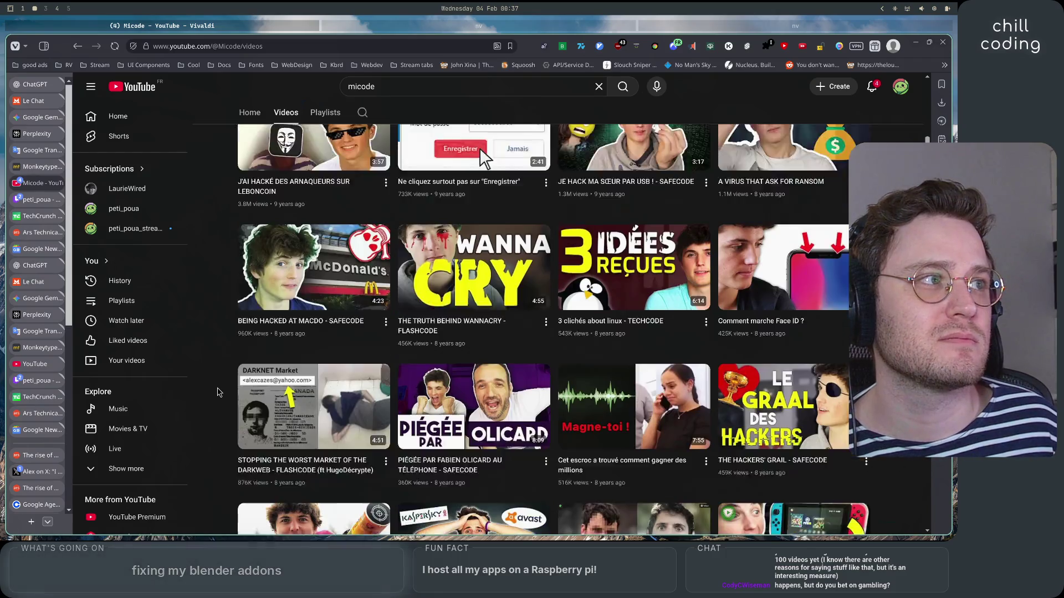
scroll(217, 392, "up", 5)
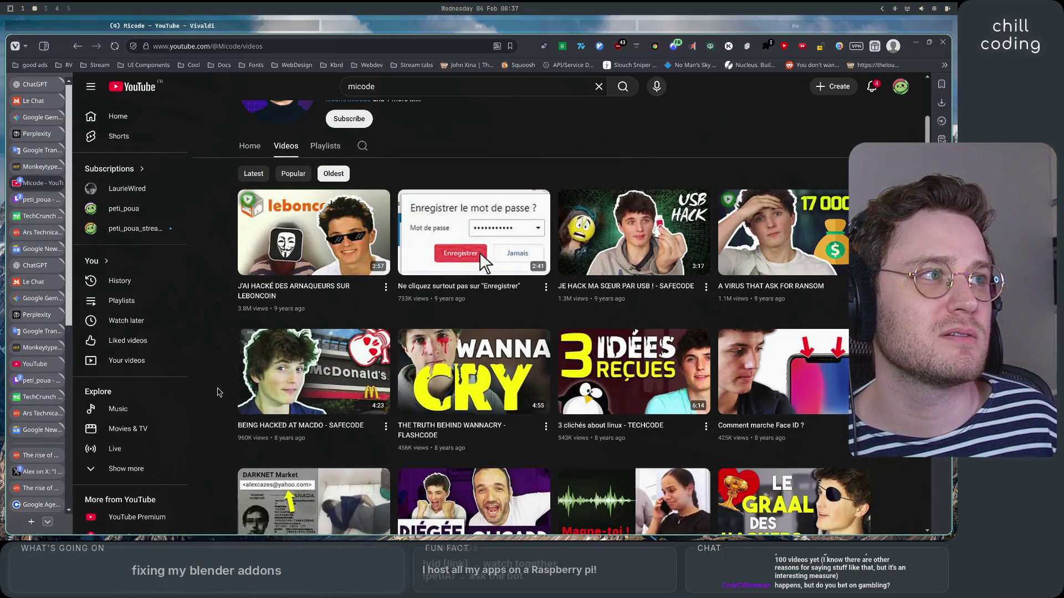
mouse_move(24, 470)
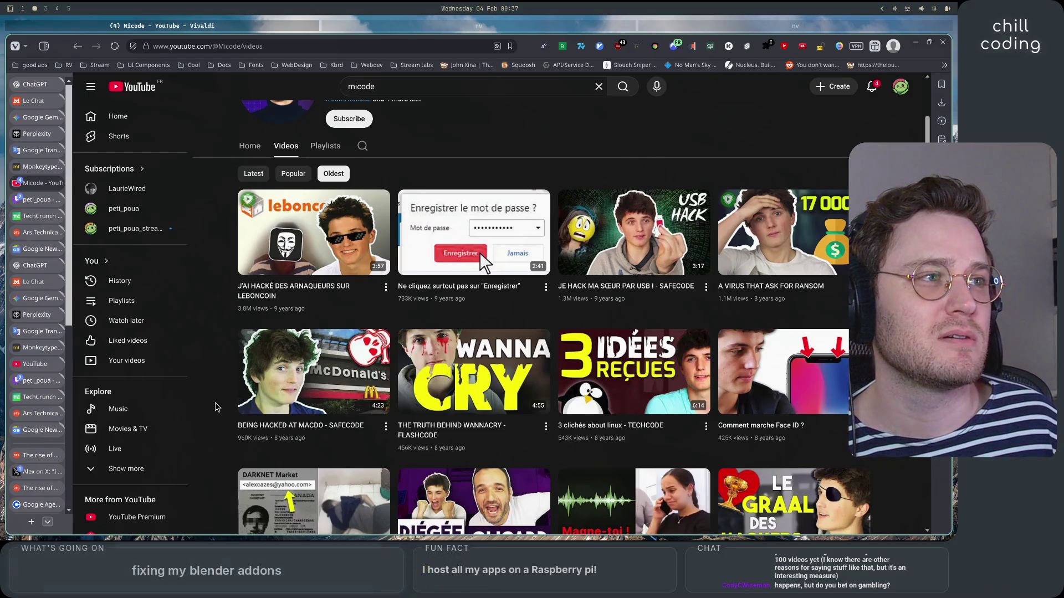
mouse_move(490, 274)
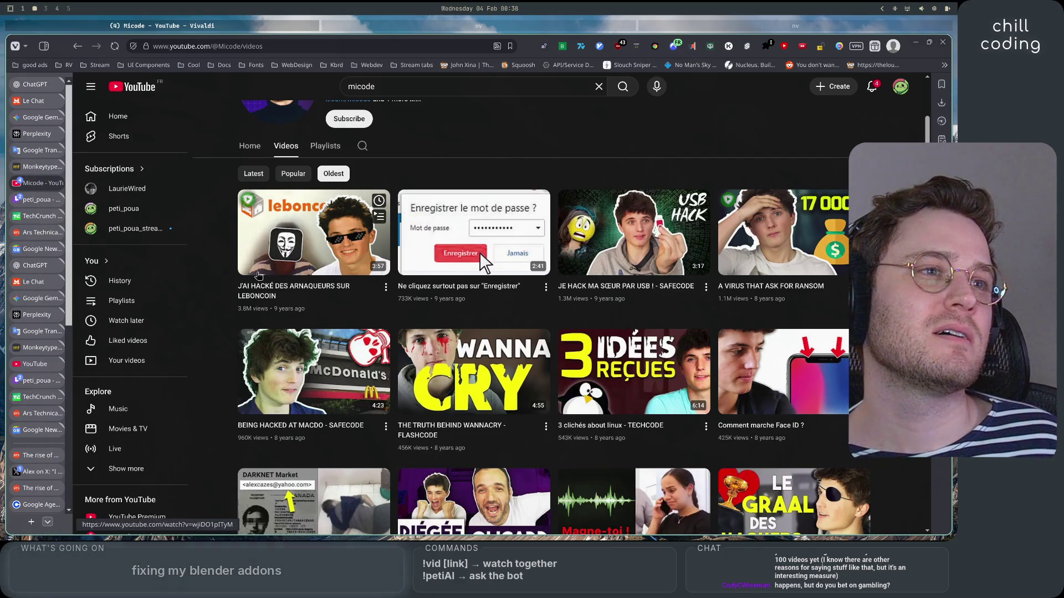
scroll(209, 338, "down", 2)
scroll(209, 338, "down", 4)
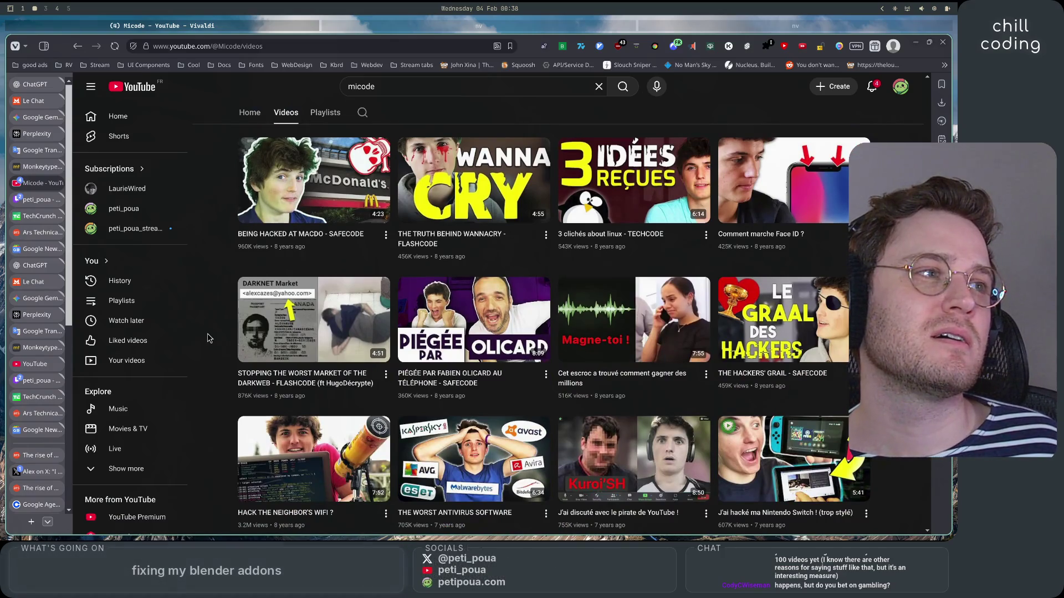
scroll(209, 338, "down", 5)
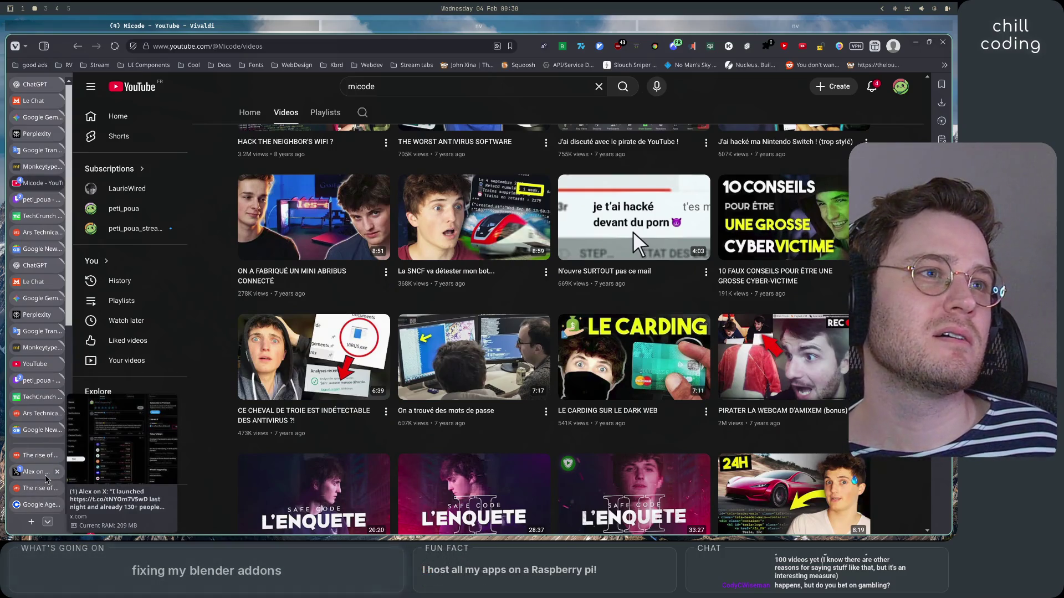
scroll(217, 445, "up", 10)
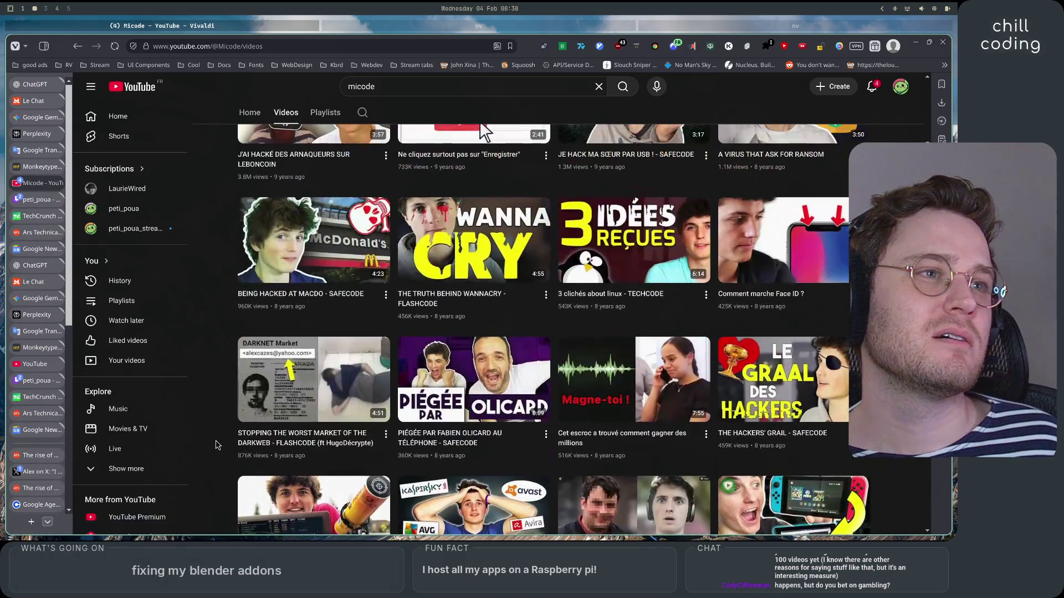
Open 'J'AI HACKÉ DES ARNAQUEURS SUR LEBONCOIN', pause it at 0:08, and return to Micode's video list.
mouse_move(301, 394)
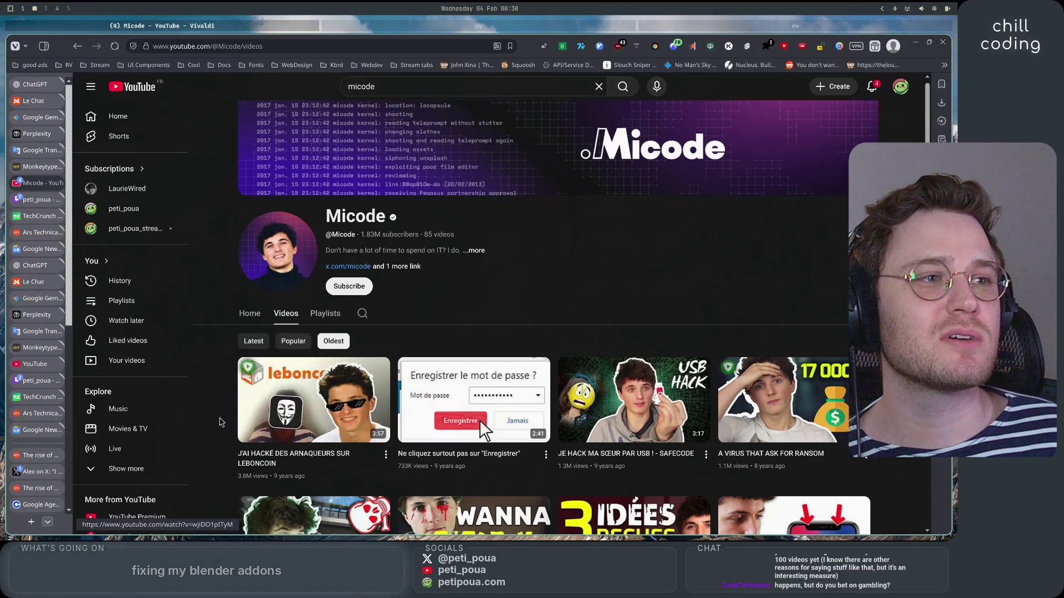
left_click(270, 410)
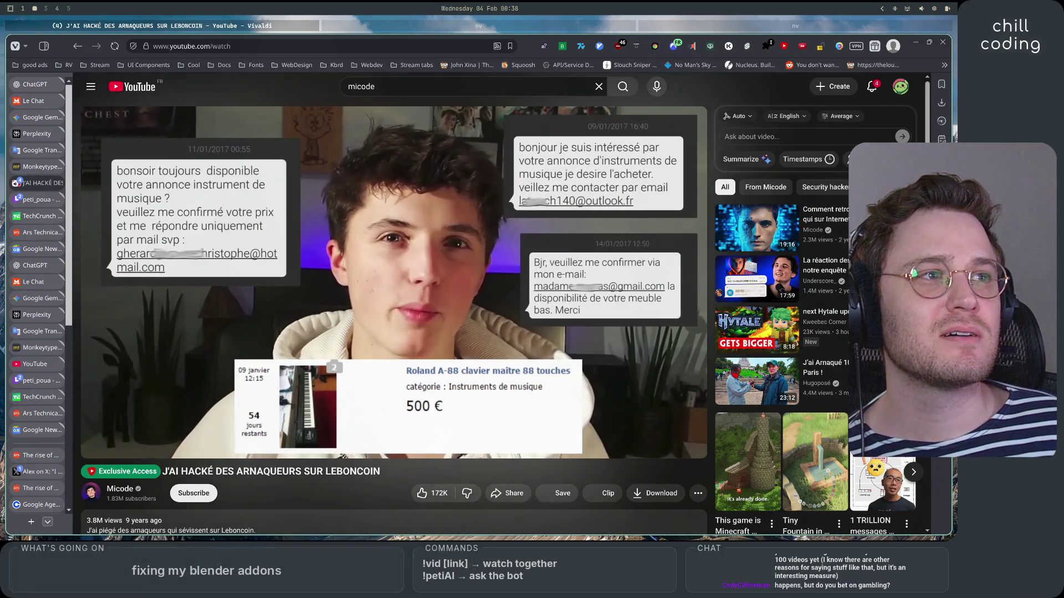
left_click(128, 331)
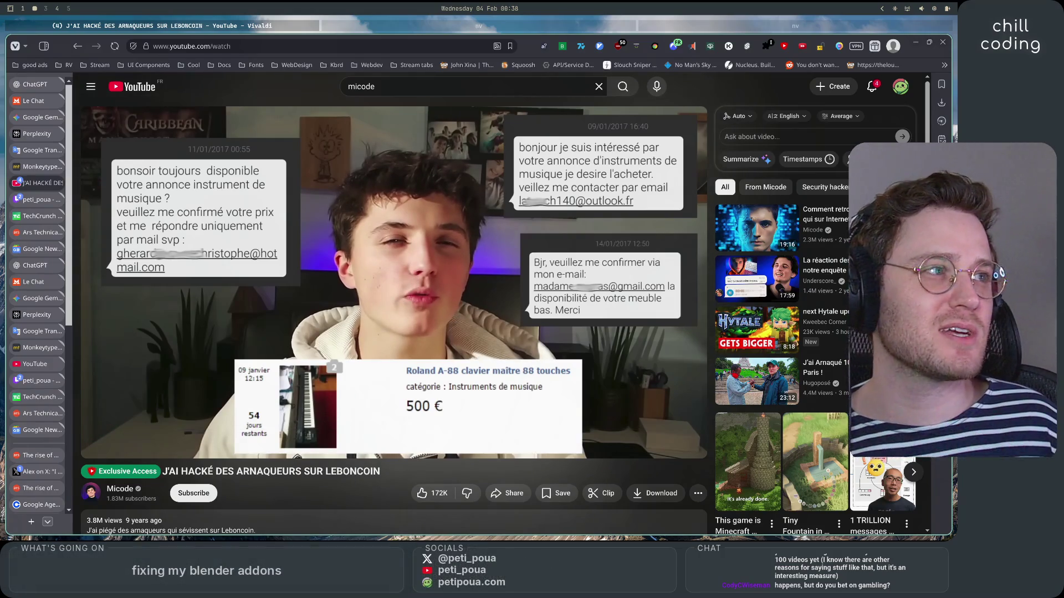
scroll(135, 450, "down", 2)
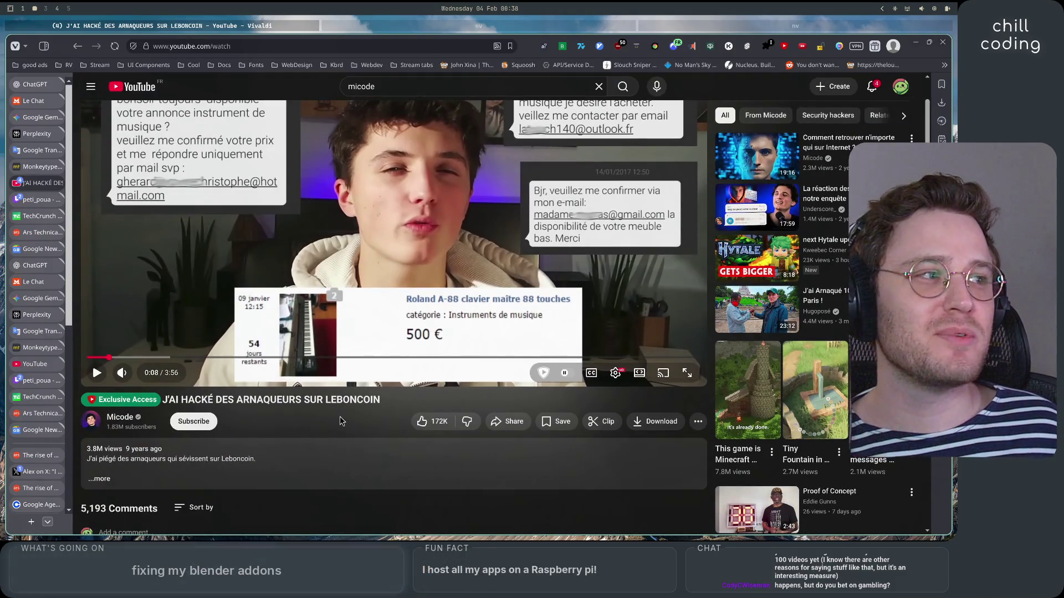
scroll(341, 427, "up", 1)
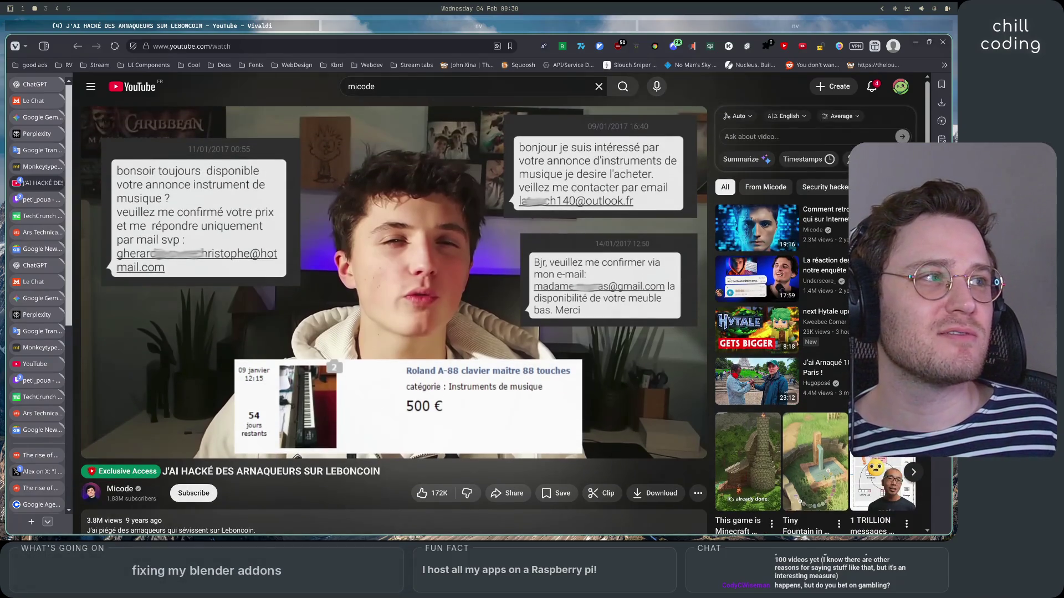
scroll(340, 443, "down", 1)
scroll(340, 440, "up", 2)
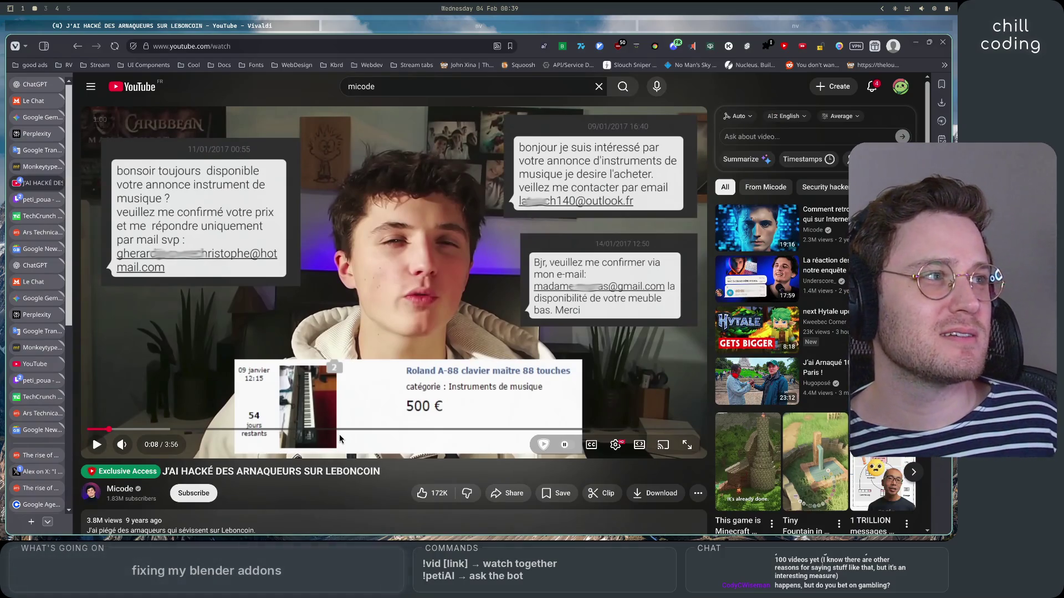
left_click(78, 47)
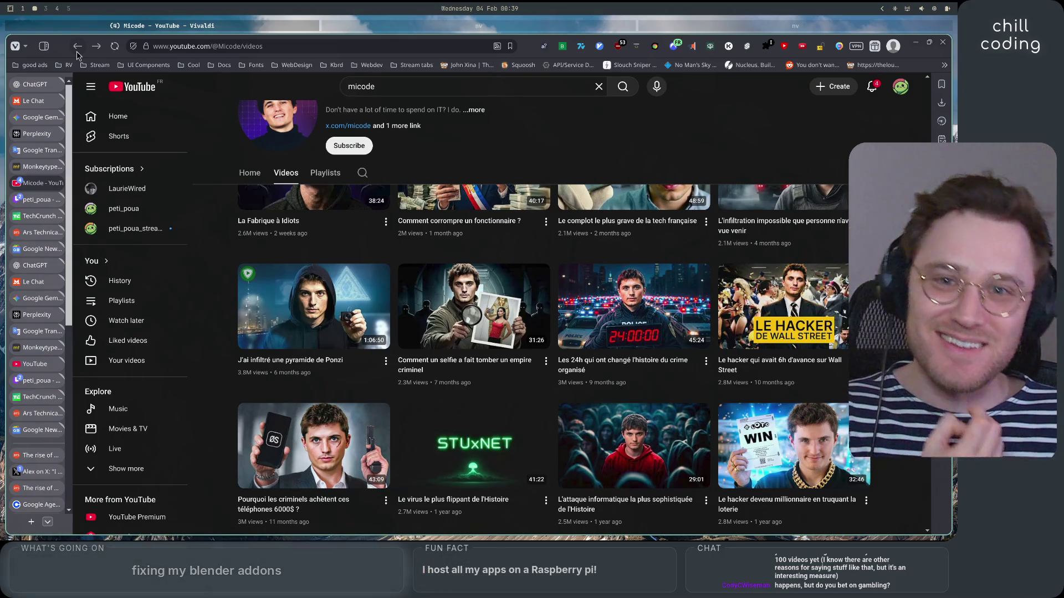
Glance at the X post, then bring up the YouTube tab asking which channel to use.
mouse_move(495, 322)
scroll(491, 310, "up", 5)
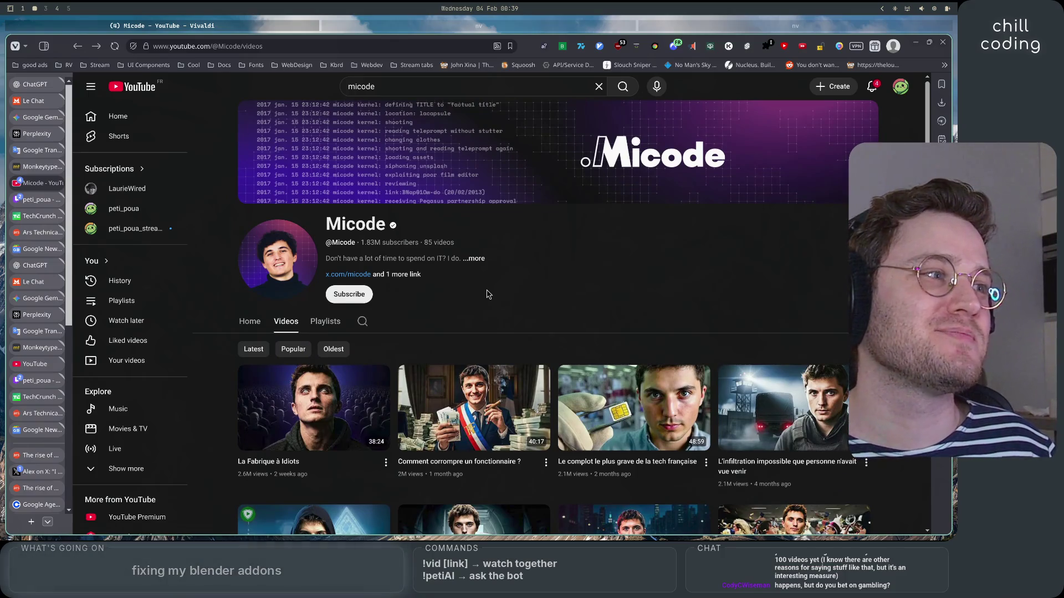
left_click(32, 476)
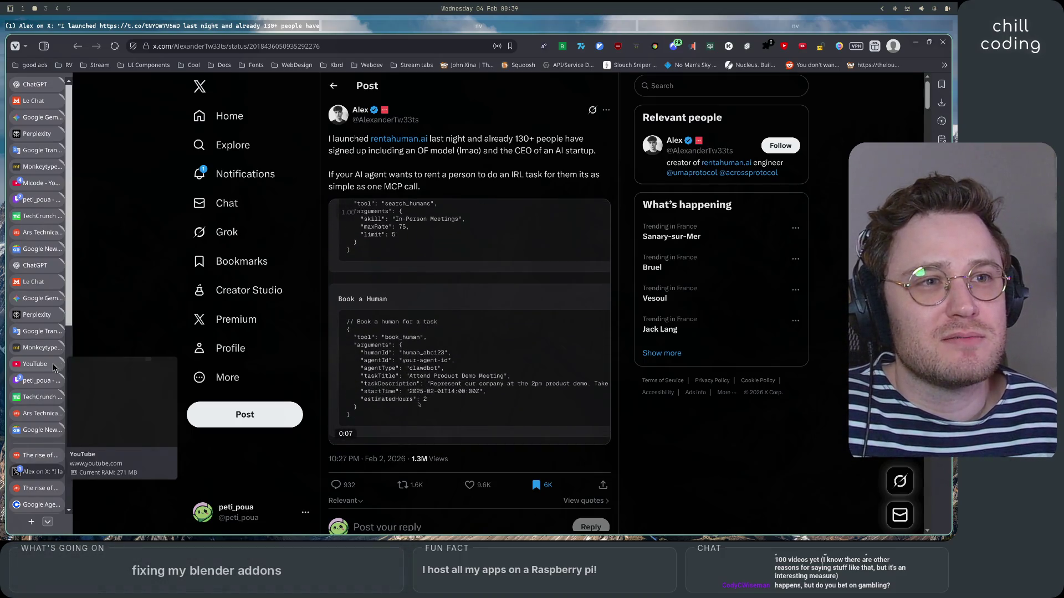
left_click(35, 364)
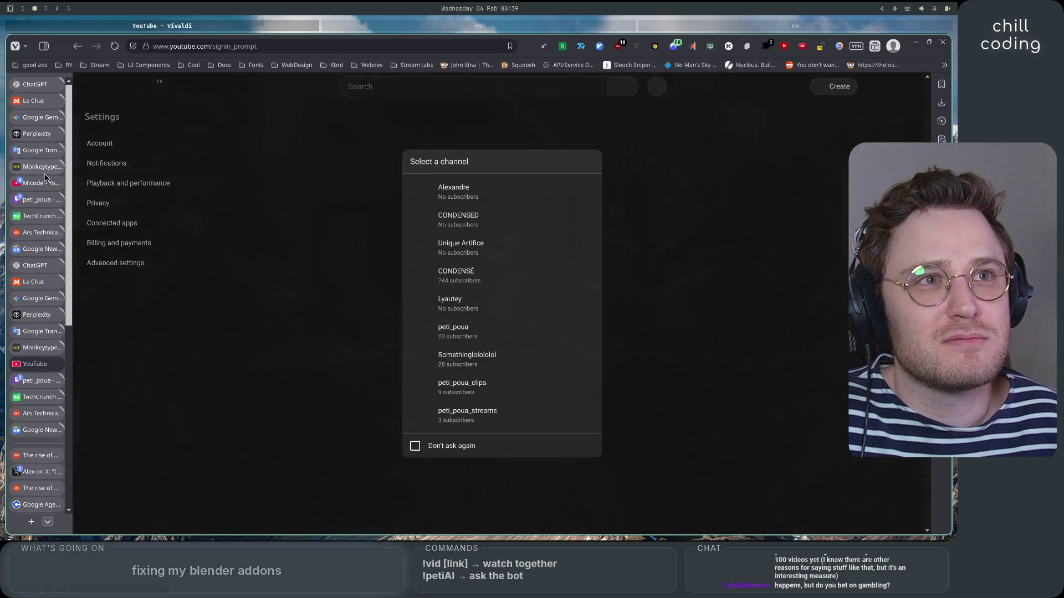
Go back to the streamer's peti_poua_clips channel and view its Shorts.
left_click(36, 182)
left_click(78, 46)
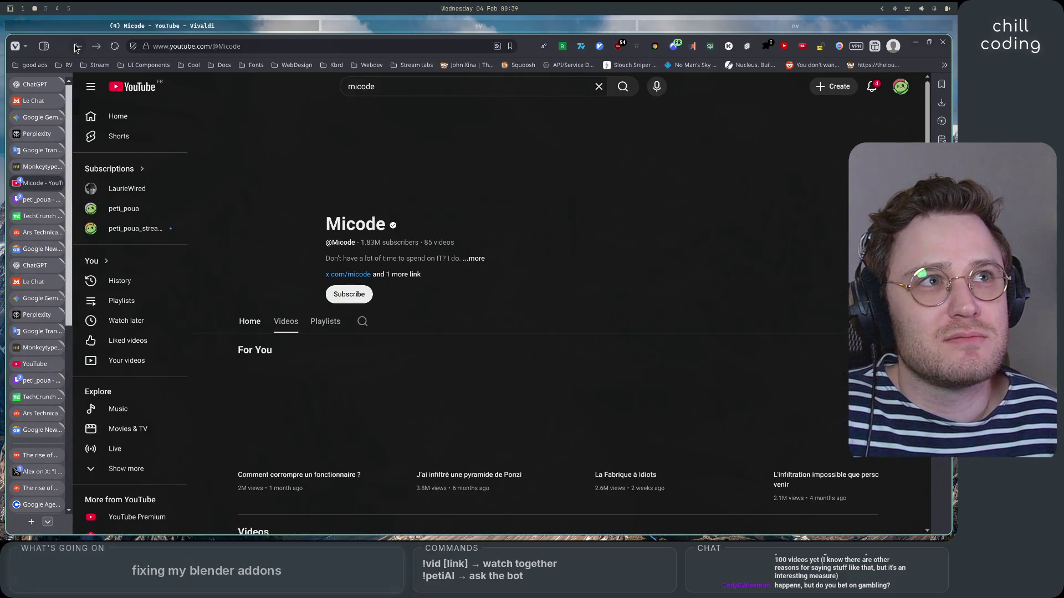
left_click(77, 46)
left_click(77, 46)
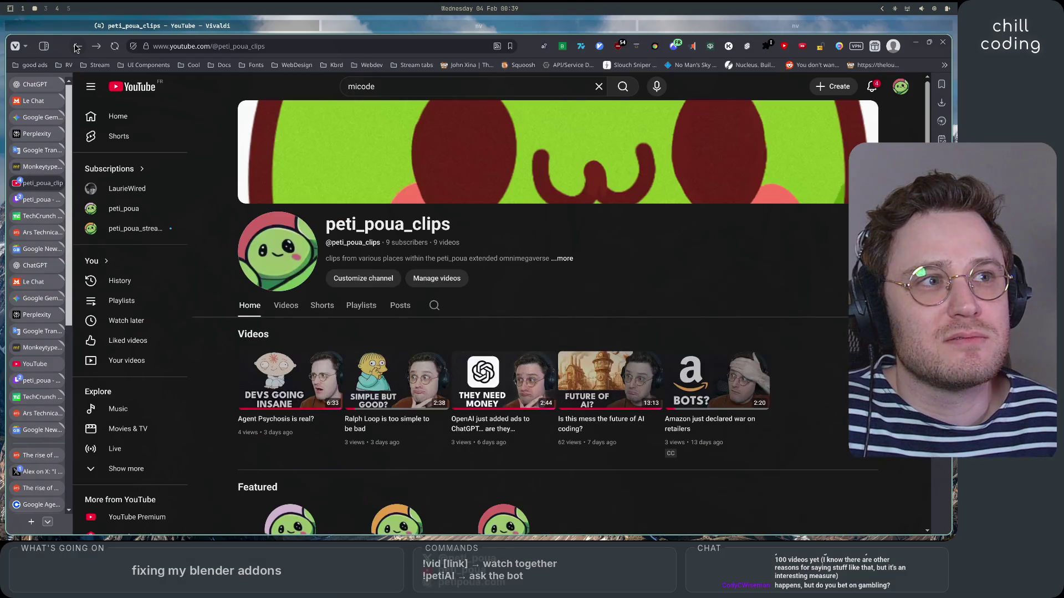
left_click(315, 306)
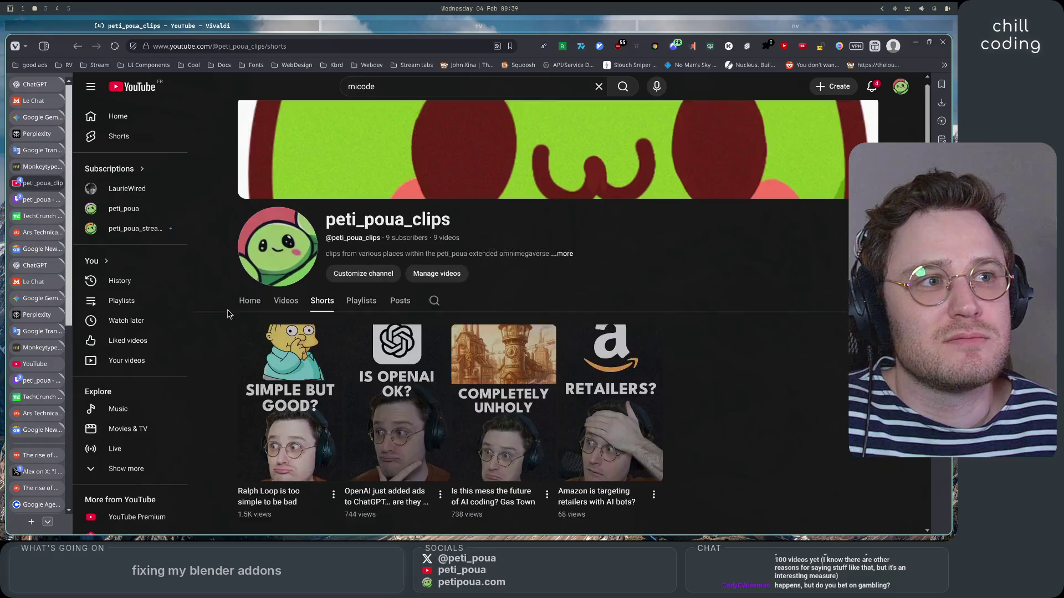
scroll(227, 315, "down", 3)
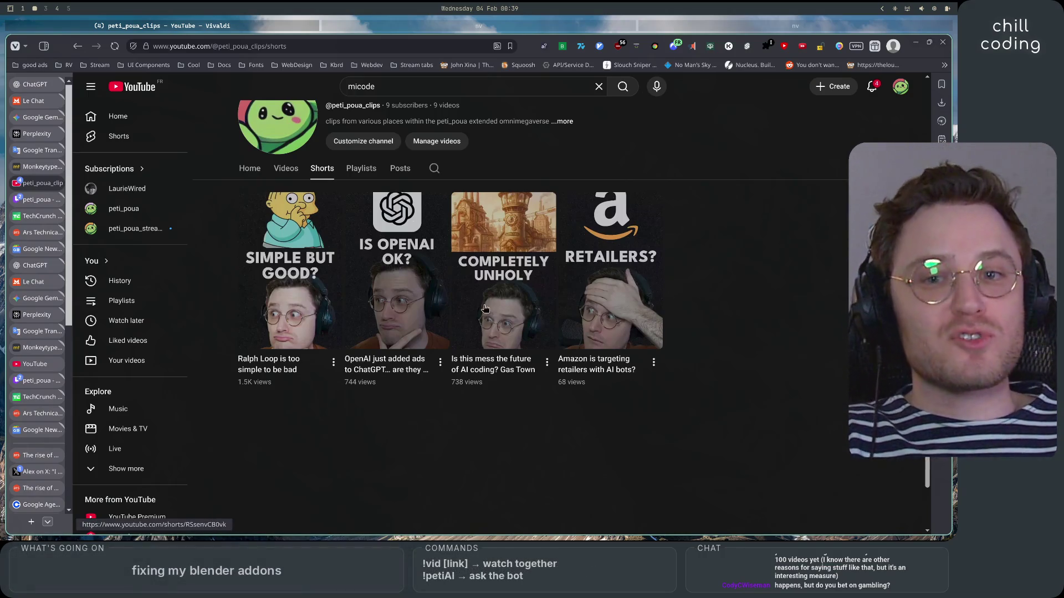
Browse the clips channel's nine regular uploads, then move to peti_poua_streams.
left_click(286, 169)
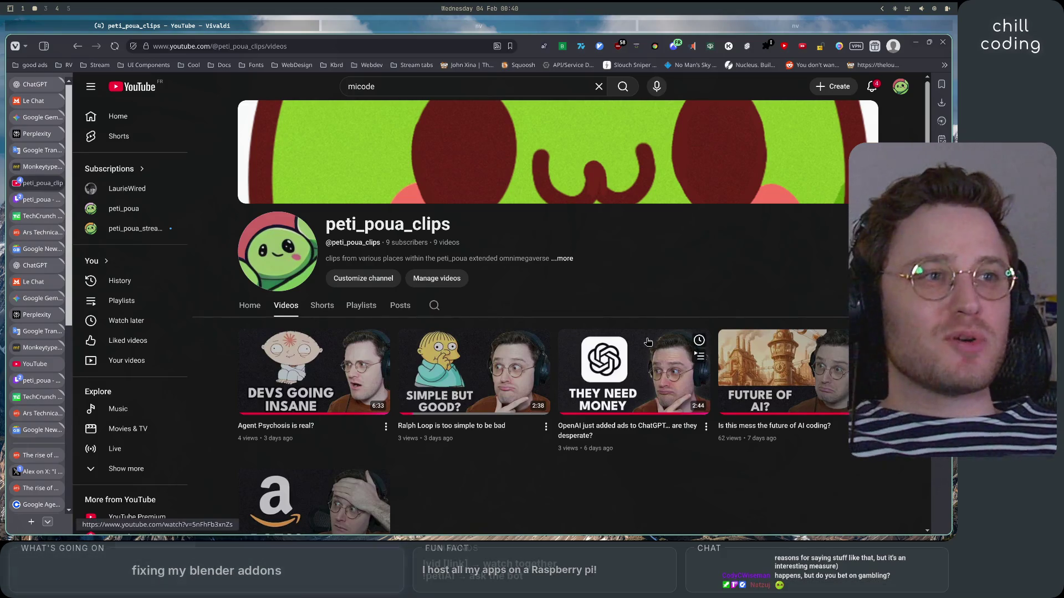
mouse_move(636, 380)
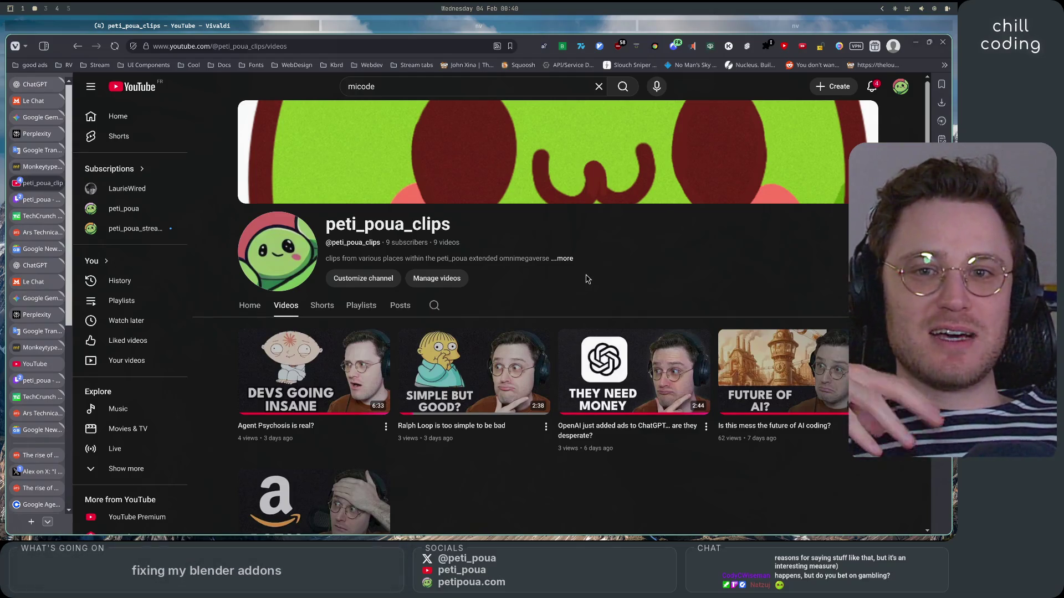
scroll(582, 425, "down", 2)
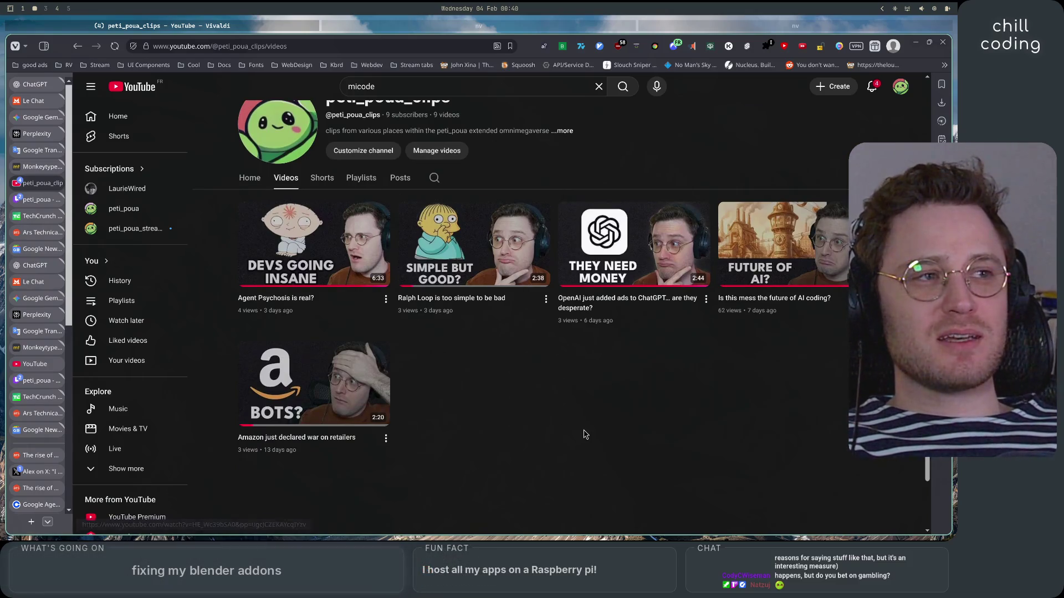
scroll(584, 434, "up", 3)
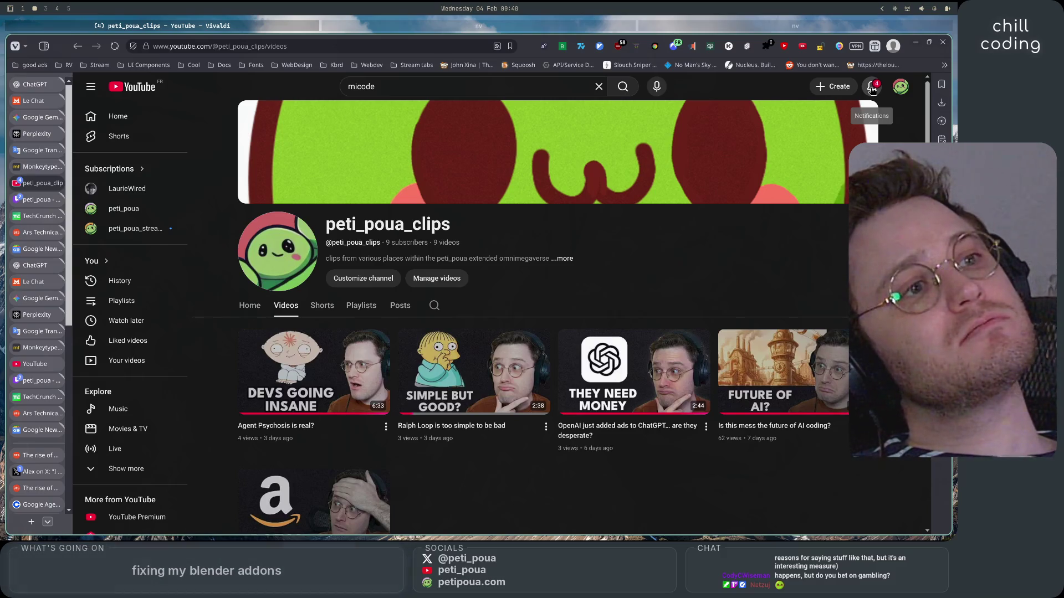
mouse_move(688, 410)
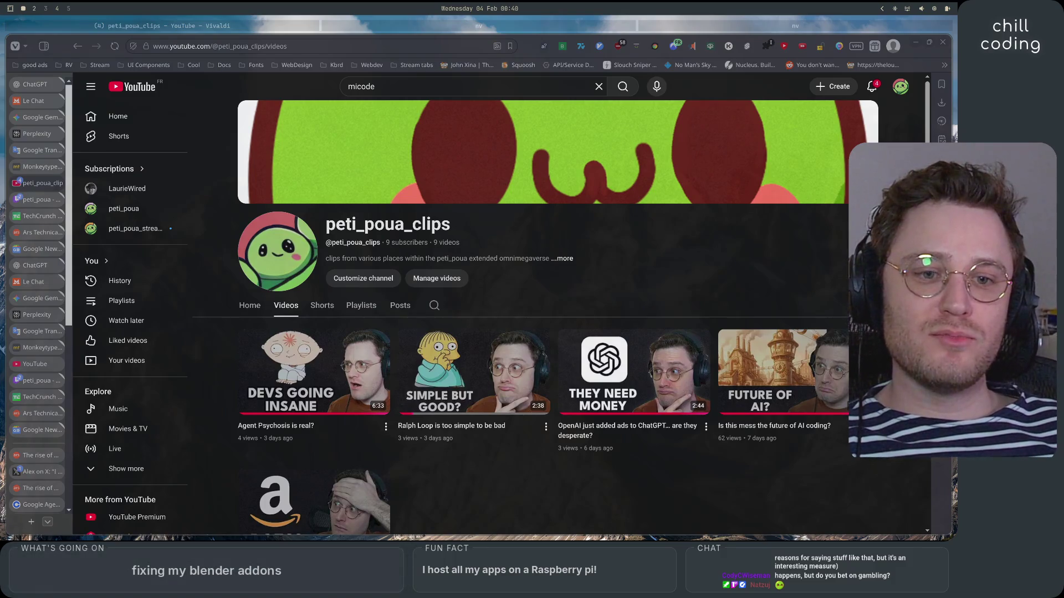
scroll(263, 315, "down", 3)
scroll(263, 315, "up", 3)
left_click(121, 234)
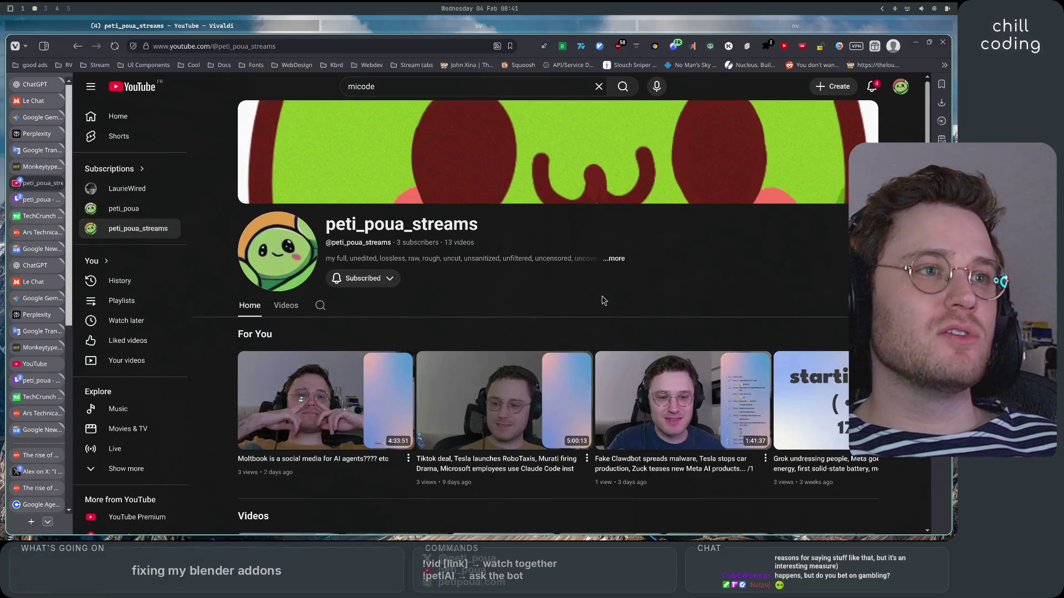
List all uploads of peti_poua_streams and scroll through its 13 videos.
scroll(605, 311, "down", 3)
scroll(608, 323, "up", 3)
left_click(280, 307)
scroll(228, 358, "down", 3)
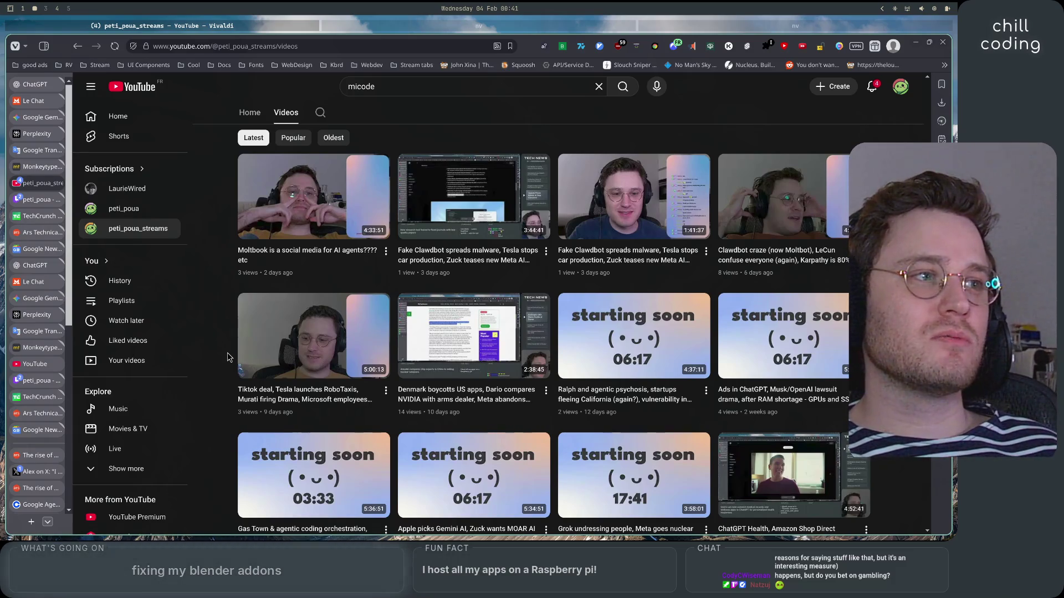
scroll(327, 220, "down", 3)
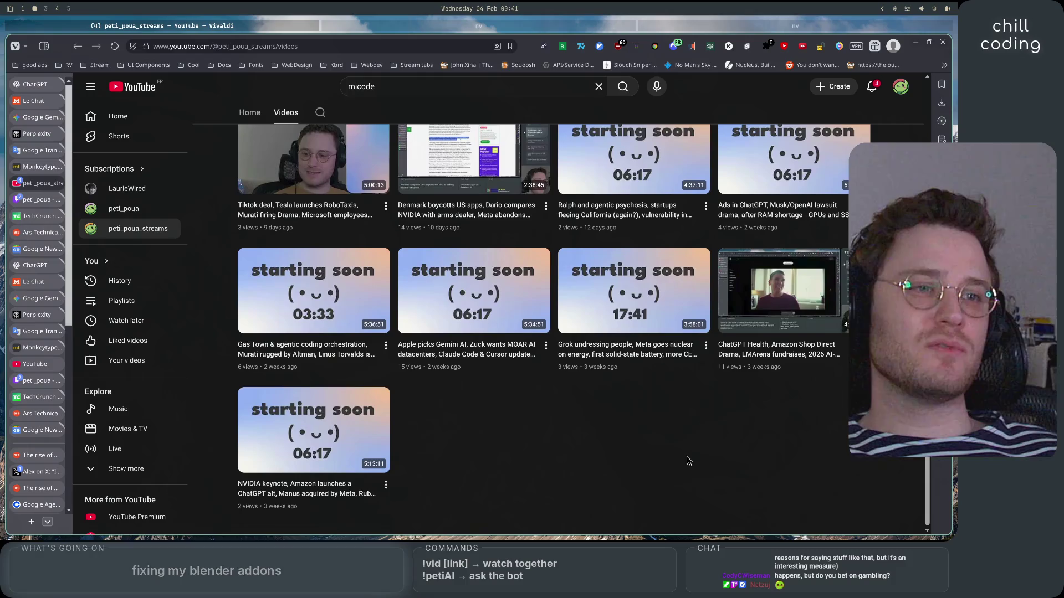
scroll(689, 454, "up", 8)
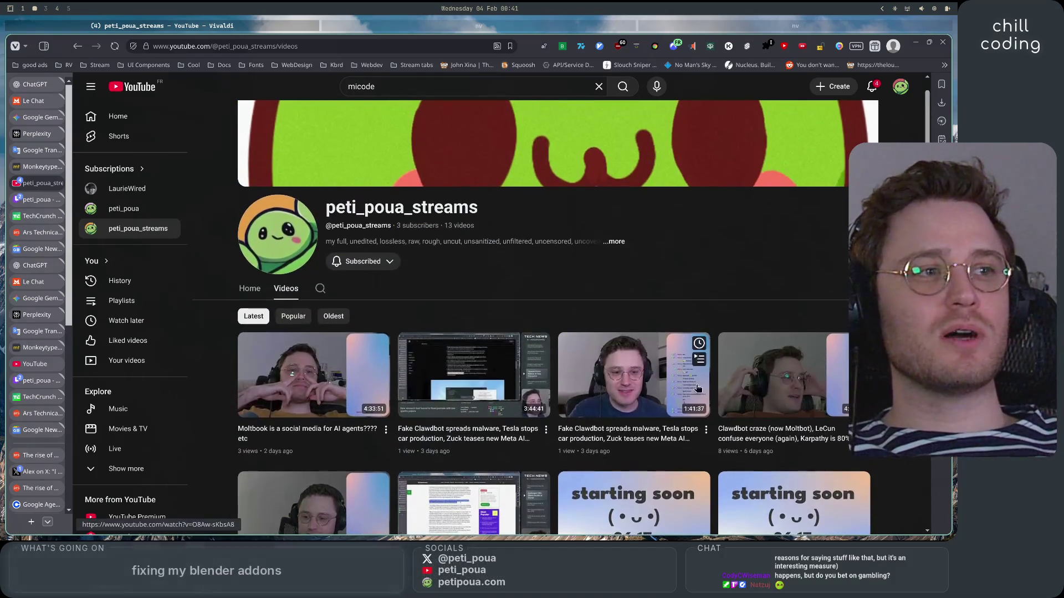
scroll(693, 447, "down", 5)
scroll(573, 444, "up", 4)
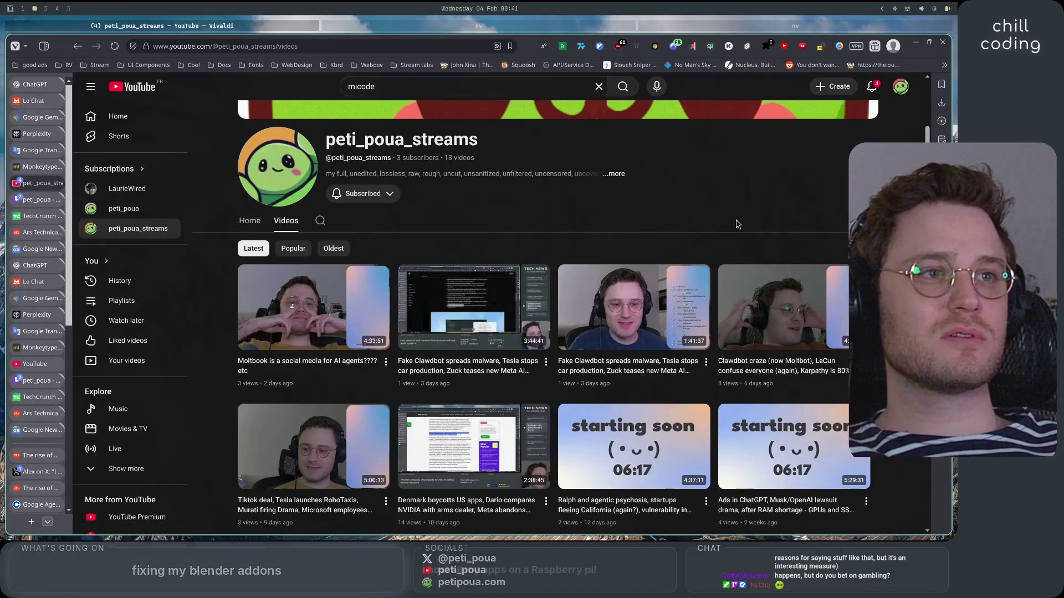
scroll(737, 223, "down", 3)
scroll(737, 224, "up", 3)
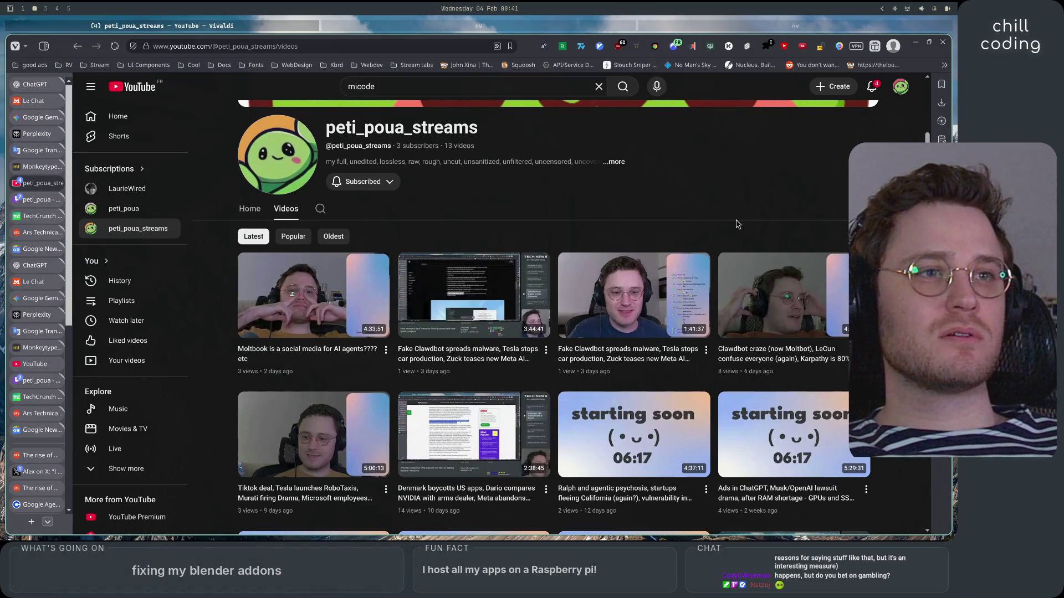
scroll(737, 224, "down", 3)
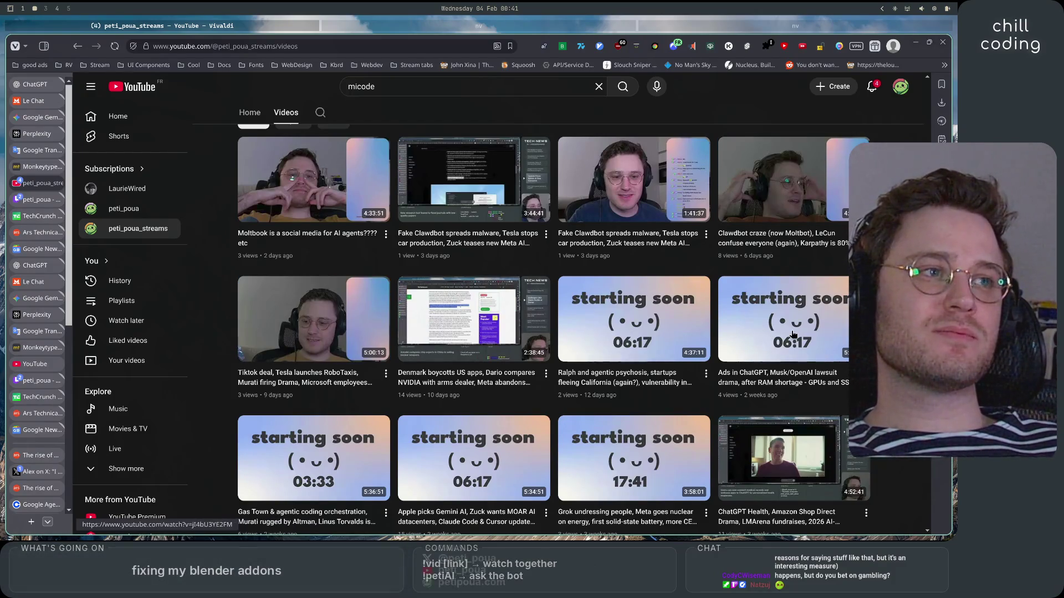
scroll(658, 453, "up", 3)
scroll(659, 453, "down", 2)
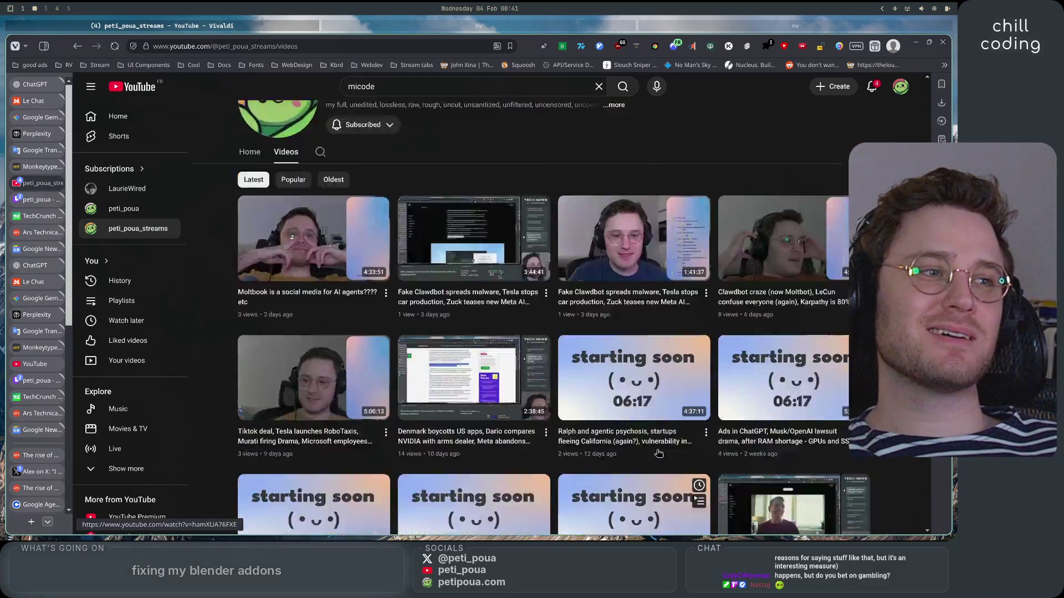
scroll(658, 454, "down", 3)
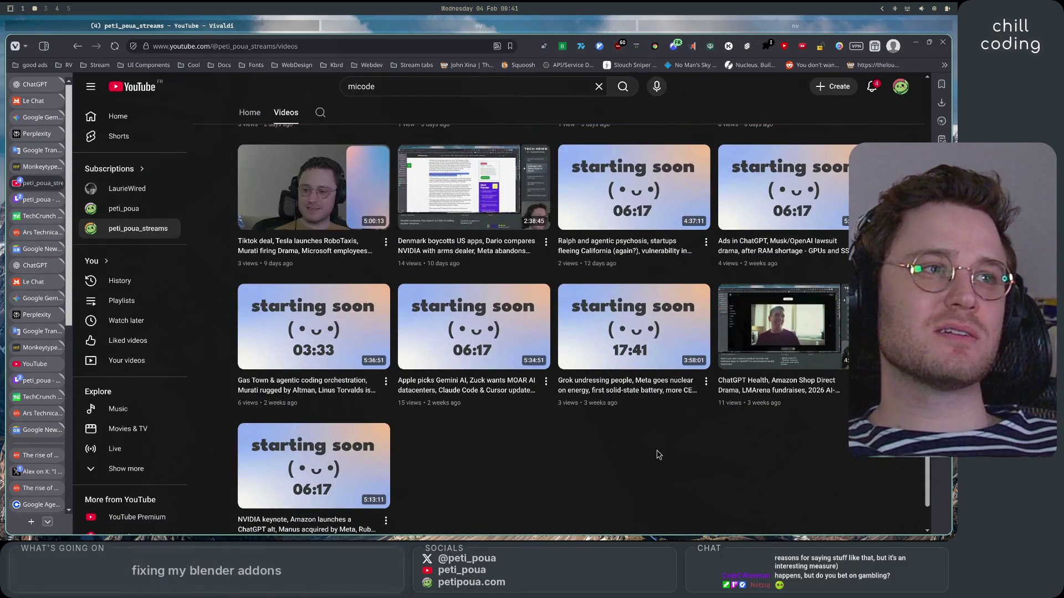
scroll(659, 454, "up", 1)
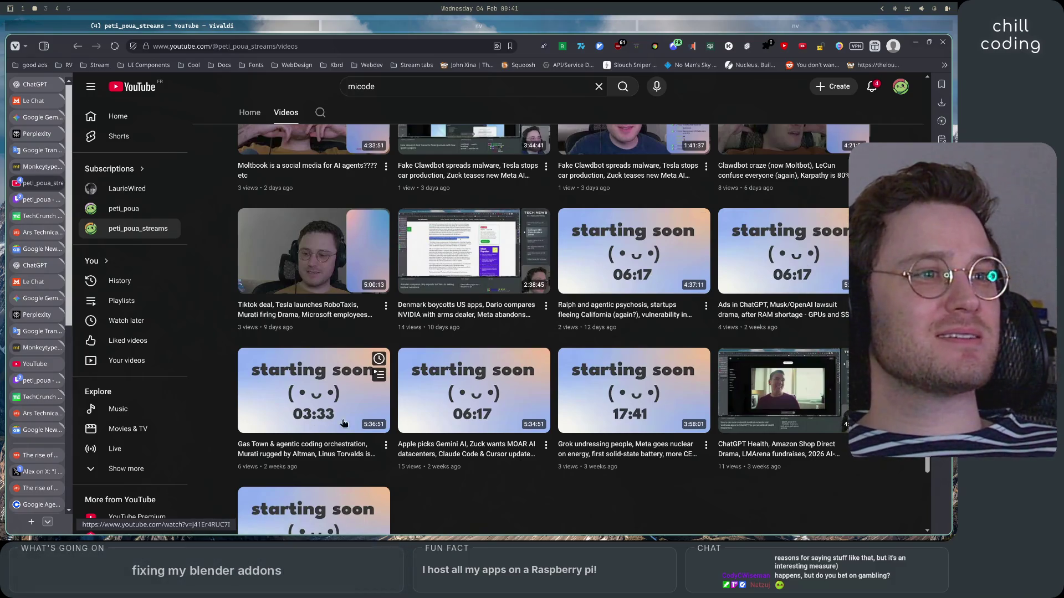
Review the streams grid again and check notifications showing a new subscriber and recent comments.
scroll(535, 493, "down", 1)
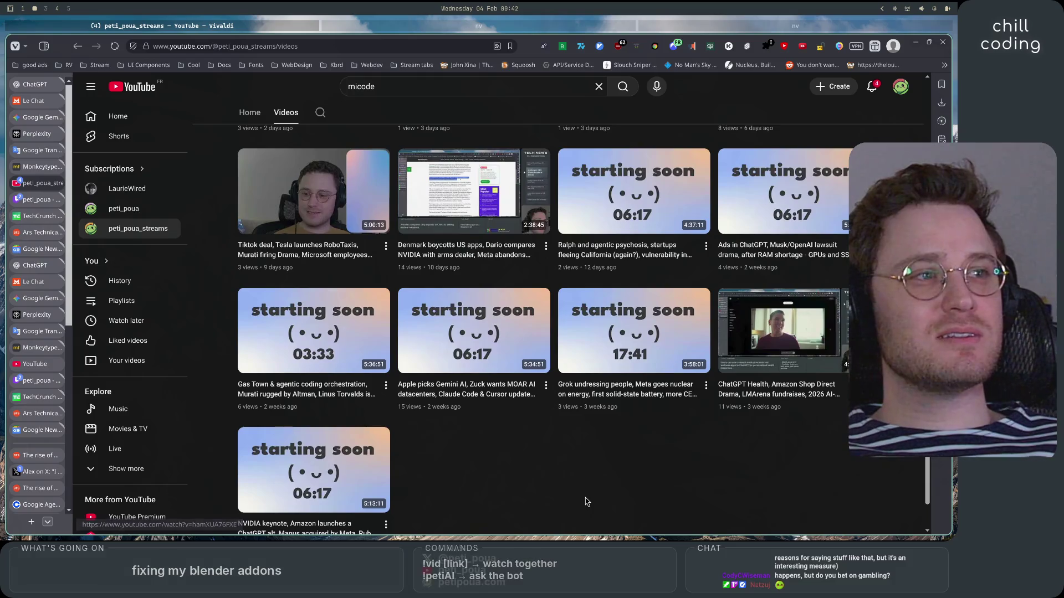
scroll(586, 499, "up", 3)
scroll(586, 501, "up", 2)
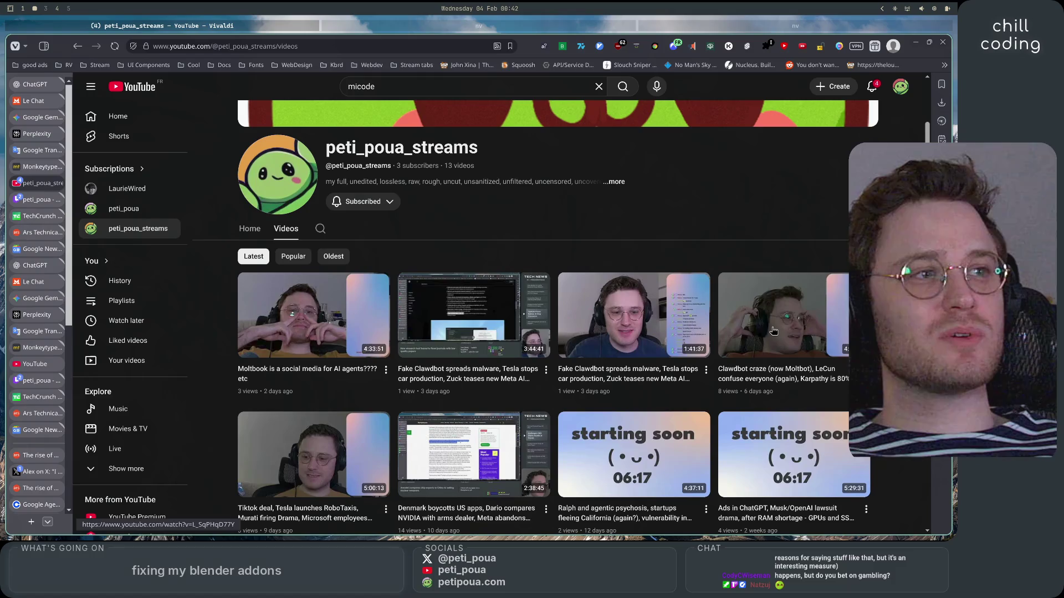
scroll(781, 355, "down", 2)
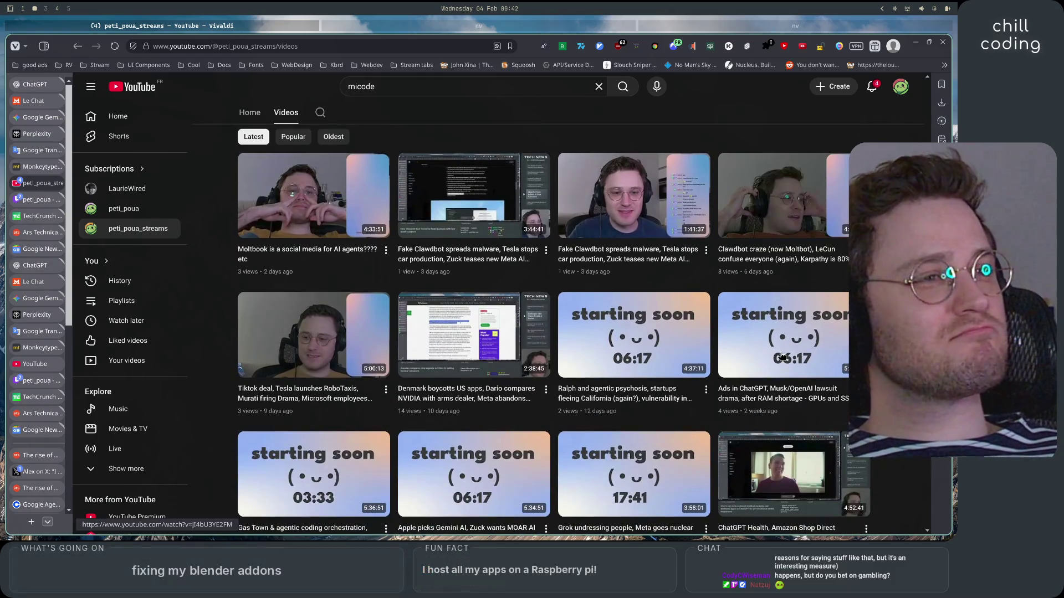
scroll(452, 272, "up", 1)
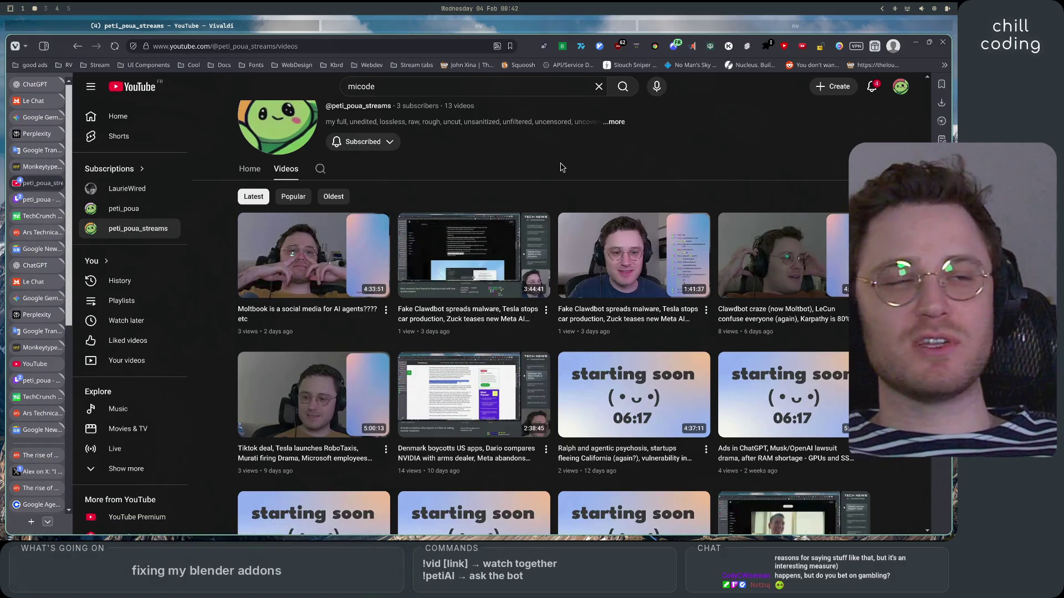
scroll(562, 168, "up", 2)
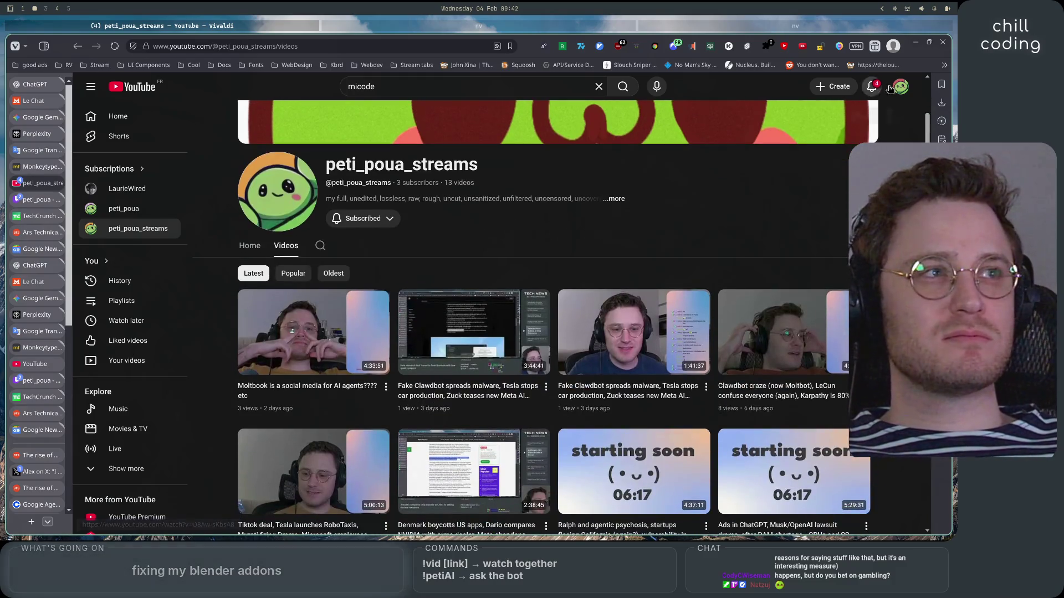
left_click(873, 88)
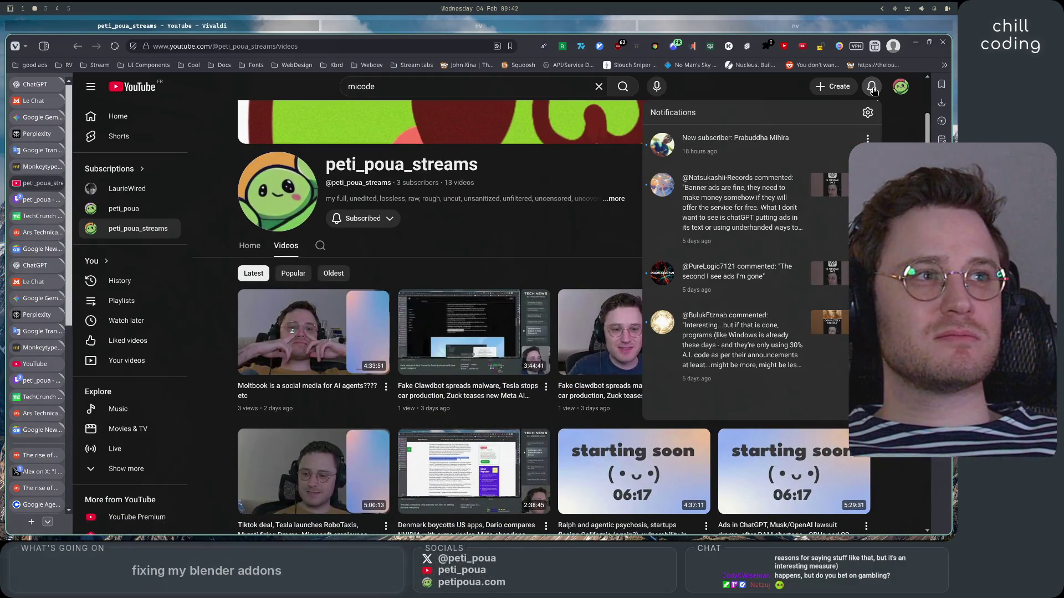